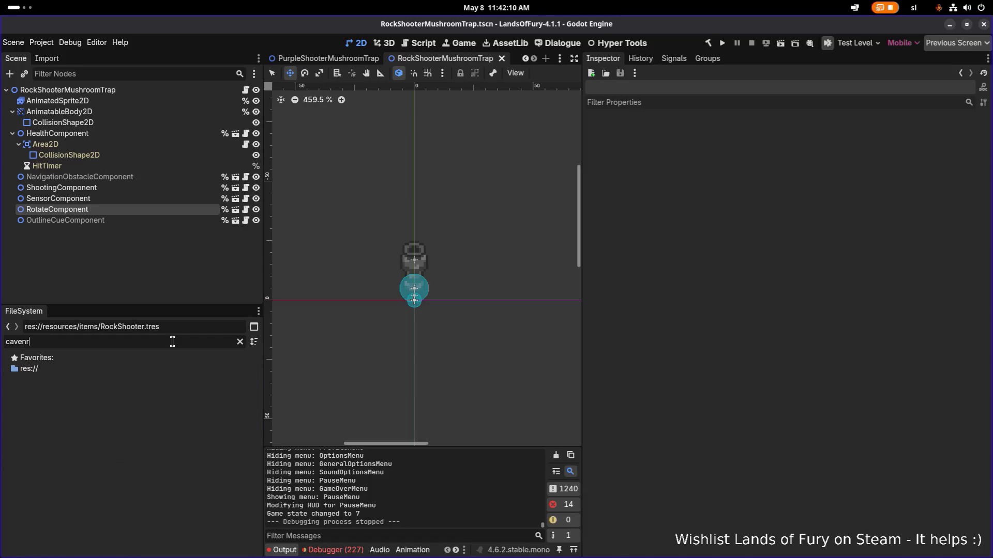
Filter the FileSystem for 'cavernous' and load CavernousDepths1.tres in the inspector.
{"action": "key", "text": "BackSpace"}
{"action": "key", "text": "BackSpace"}
{"action": "type", "text": "rnous"}
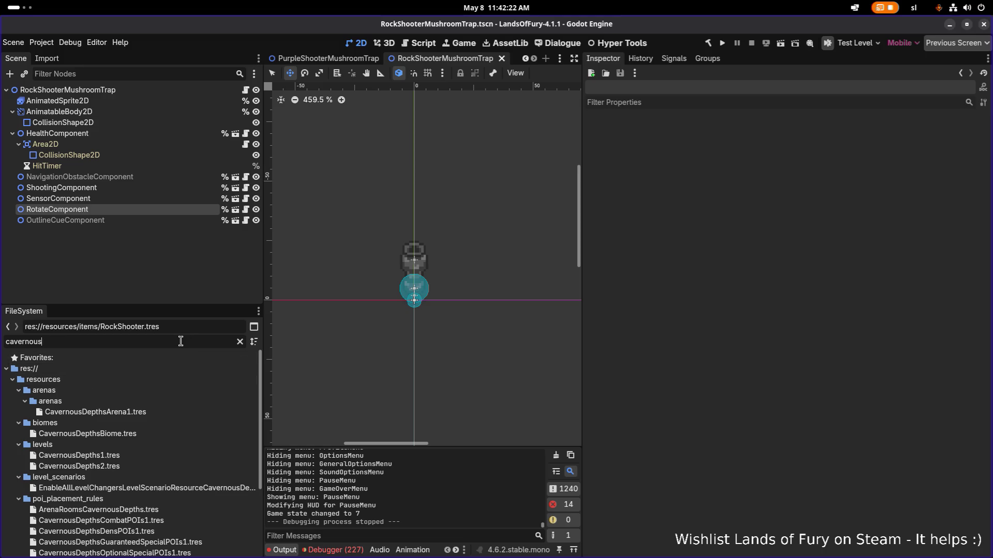
{"action": "left_click", "coordinate": [157, 455]}
Expand placement rule 14's Weight By Variant and open its RandomCavernousDepthsTrapPOI scene key.
{"action": "scroll", "coordinate": [755, 352], "scroll_direction": "up", "scroll_amount": 5}
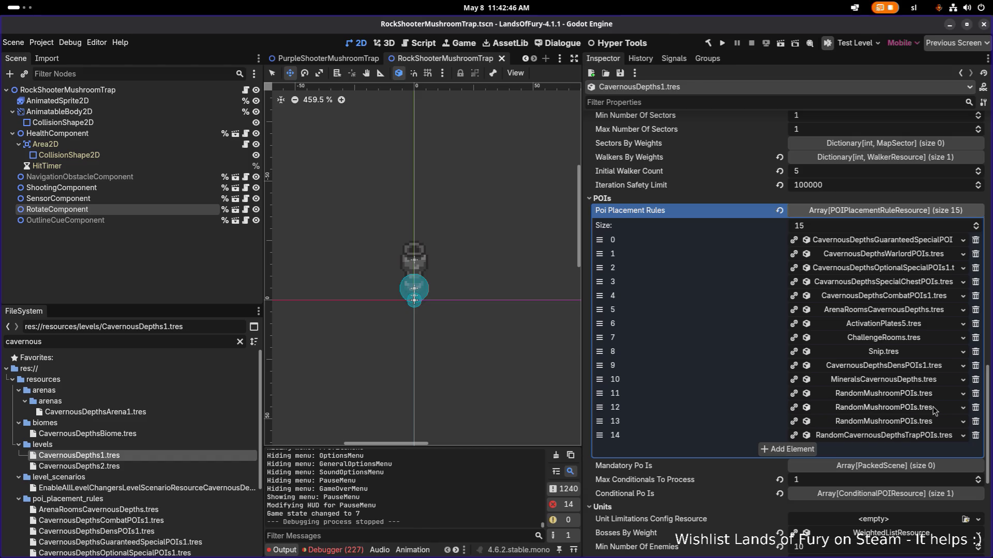
{"action": "left_click", "coordinate": [918, 440]}
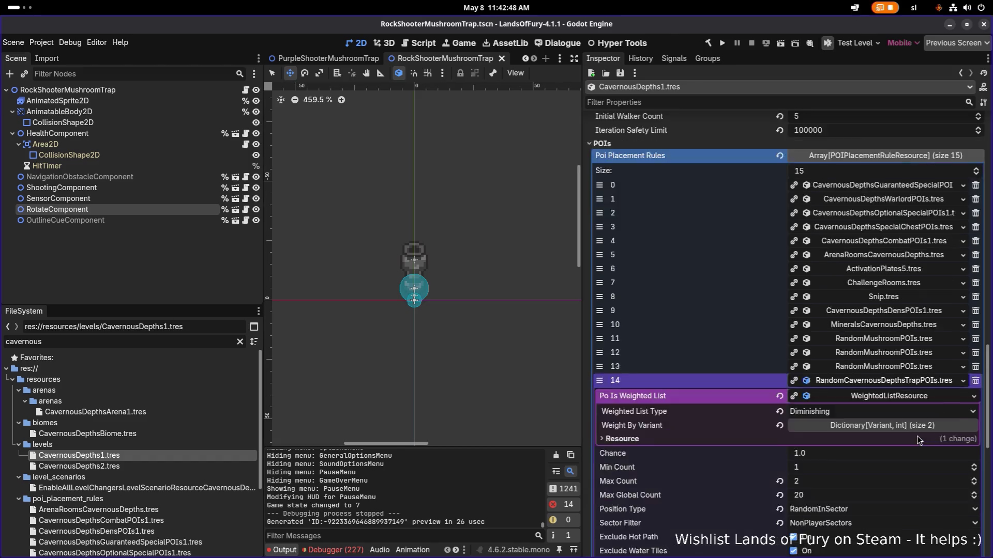
{"action": "scroll", "coordinate": [928, 375], "scroll_direction": "down", "scroll_amount": 4}
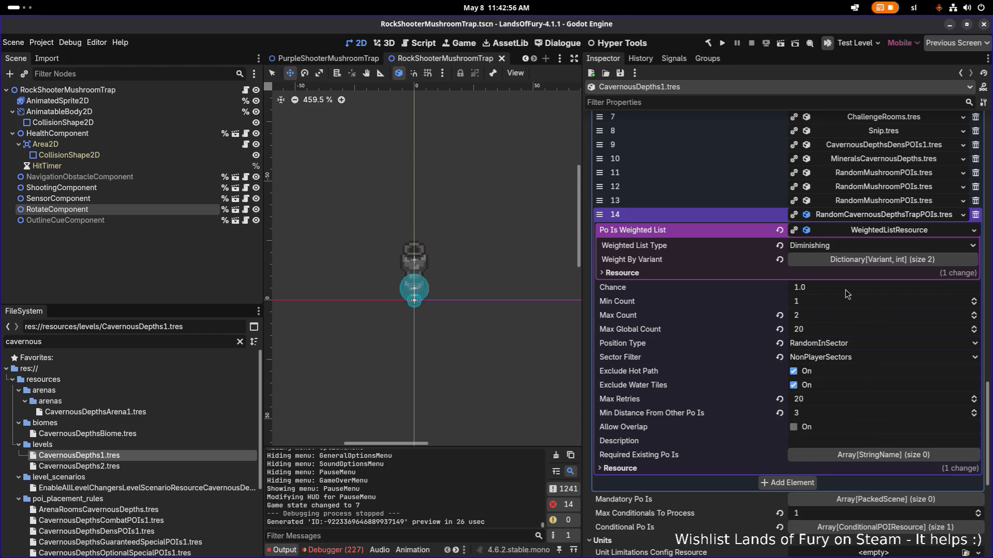
{"action": "left_click", "coordinate": [856, 261]}
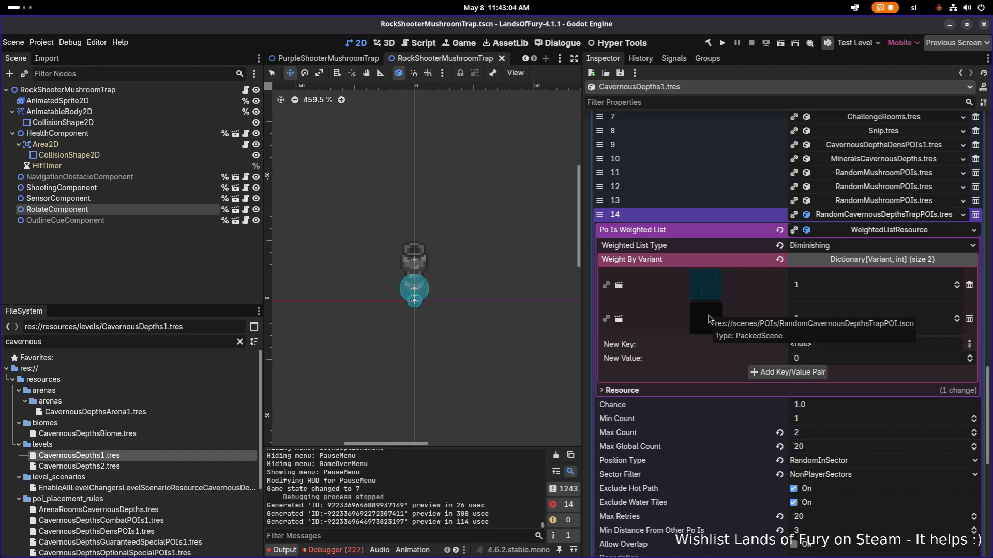
{"action": "left_click", "coordinate": [709, 323]}
{"action": "left_click", "coordinate": [704, 346]}
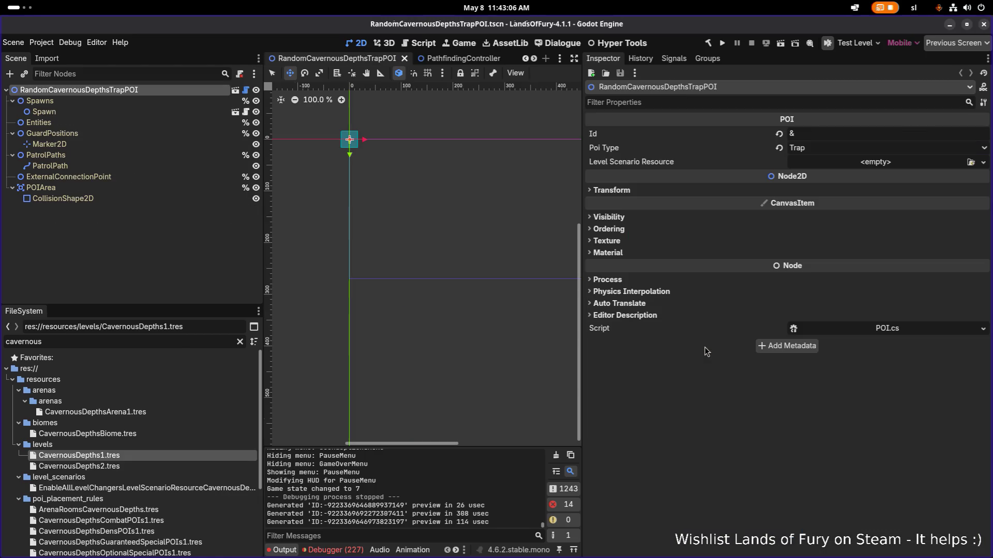
{"action": "left_click", "coordinate": [154, 122]}
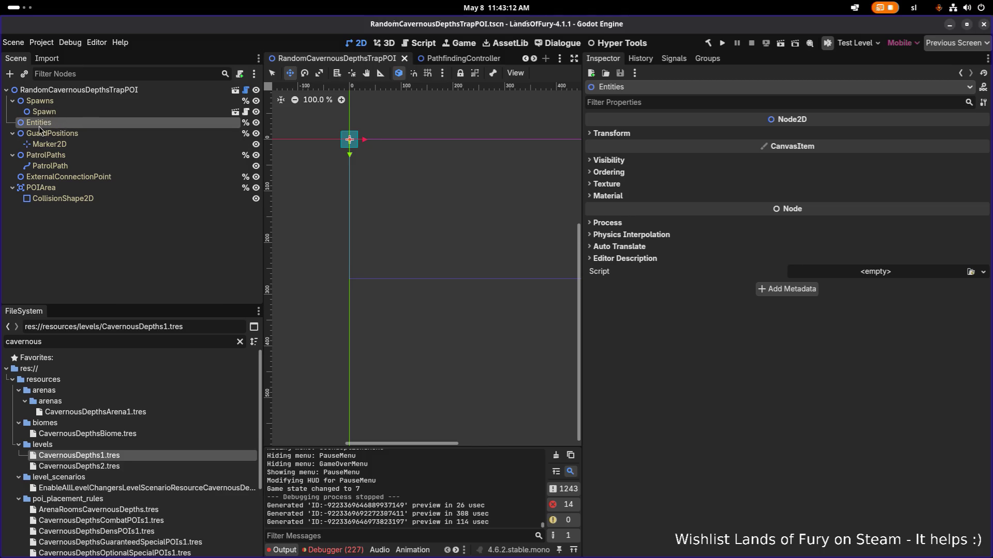
{"action": "left_click", "coordinate": [91, 91]}
{"action": "scroll", "coordinate": [315, 117], "scroll_direction": "up", "scroll_amount": 14}
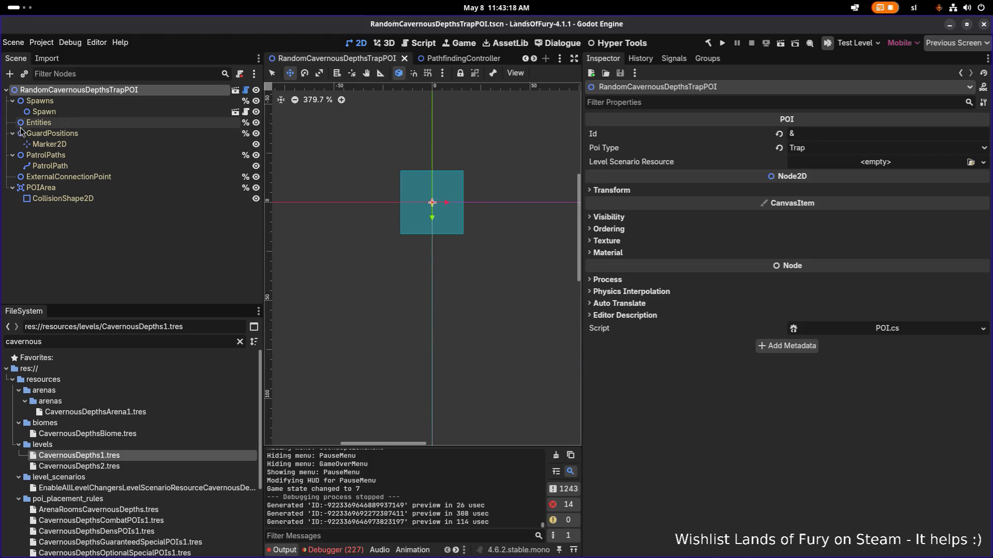
{"action": "left_click", "coordinate": [55, 134]}
{"action": "left_click", "coordinate": [46, 124]}
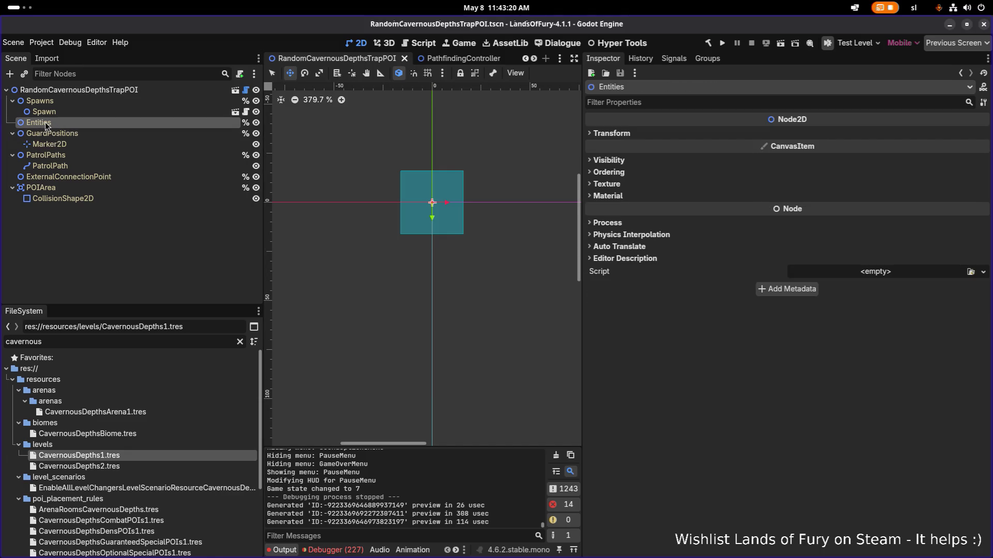
{"action": "left_click", "coordinate": [130, 112]}
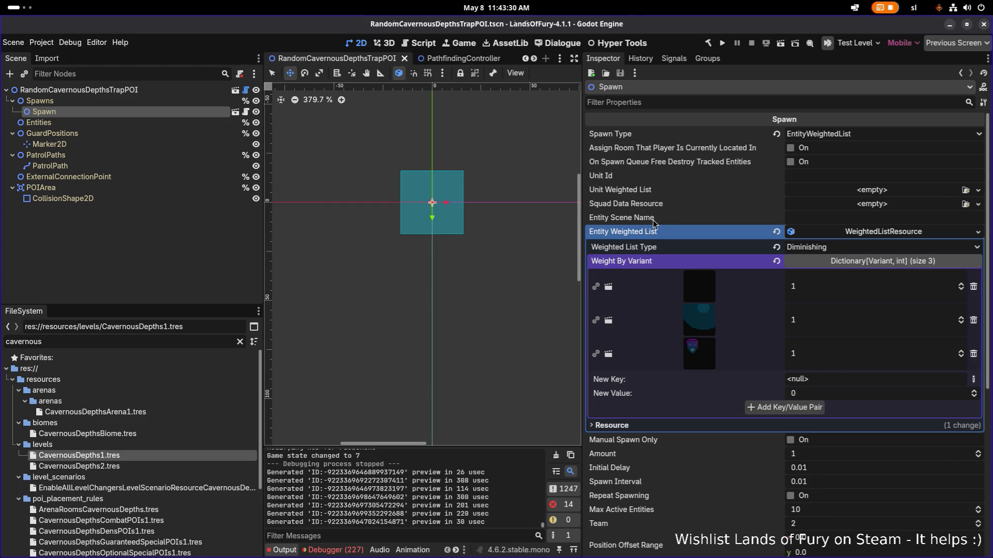
Add RockShooterMushroomTrap.tscn as a new Object key in the Spawn node's weighted list.
{"action": "scroll", "coordinate": [679, 212], "scroll_direction": "down", "scroll_amount": 1}
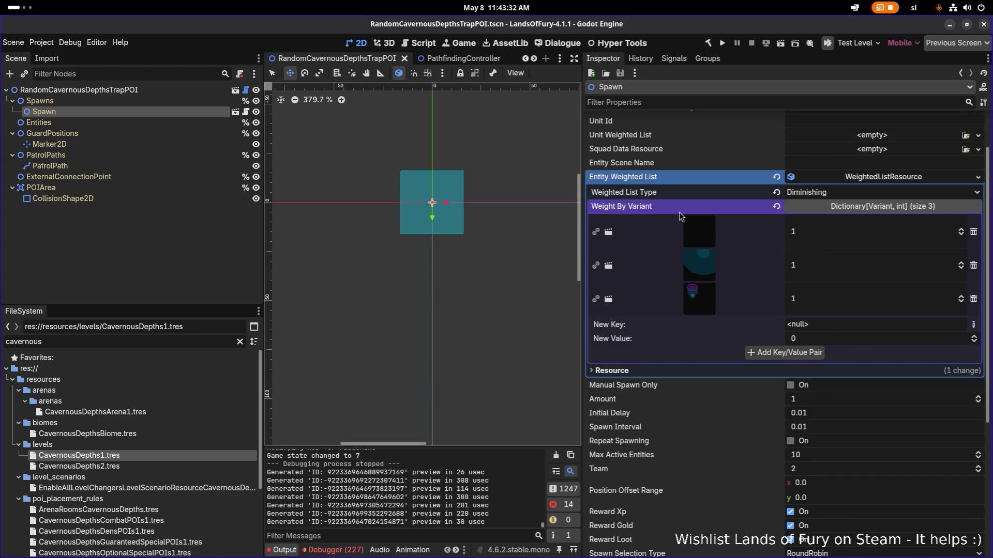
{"action": "scroll", "coordinate": [678, 212], "scroll_direction": "down", "scroll_amount": 1}
{"action": "scroll", "coordinate": [775, 268], "scroll_direction": "up", "scroll_amount": 1}
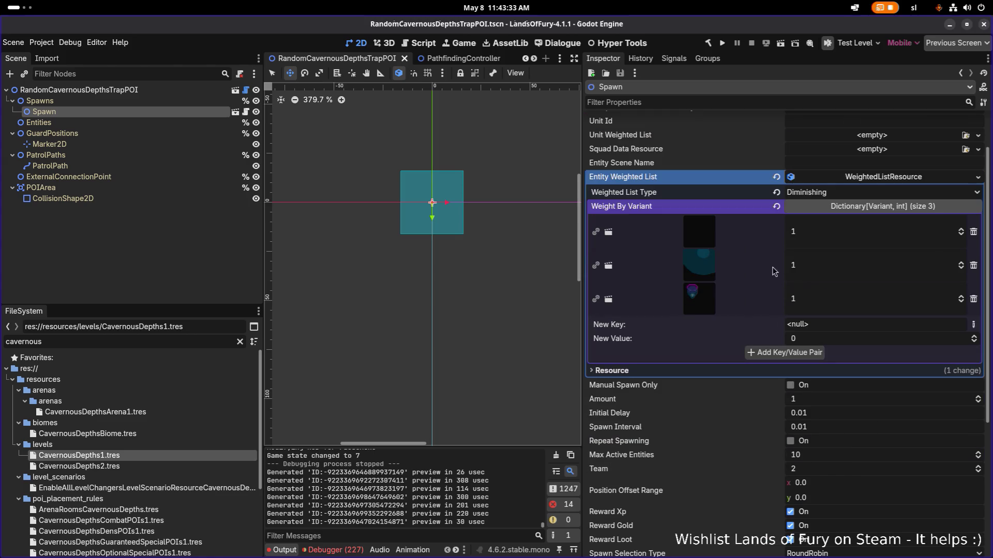
{"action": "left_click", "coordinate": [973, 326]}
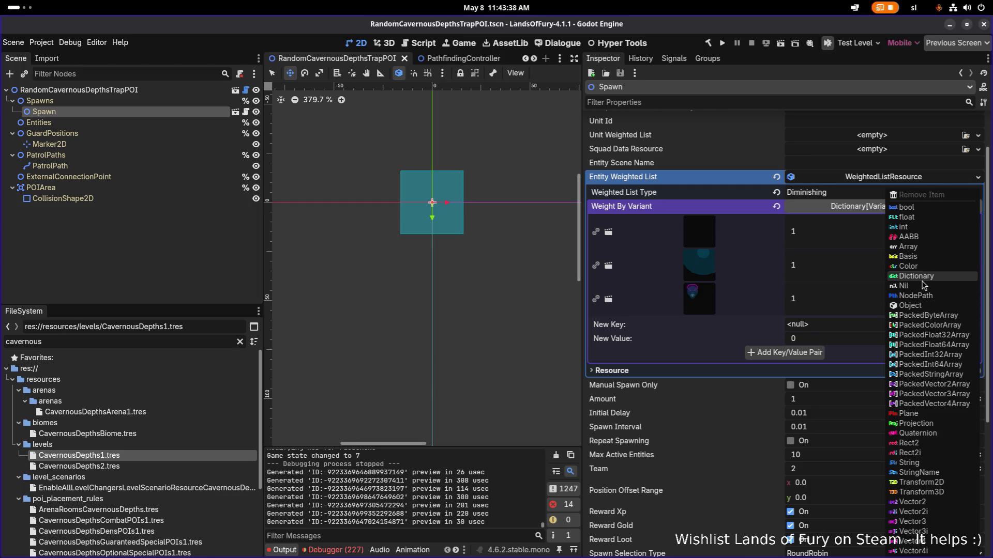
{"action": "left_click", "coordinate": [743, 334]}
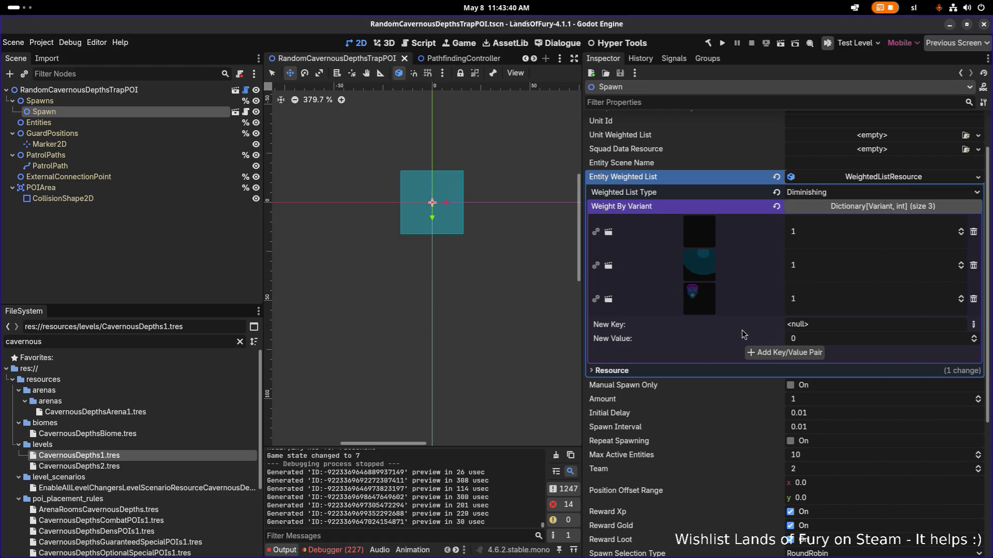
{"action": "left_click", "coordinate": [973, 325]}
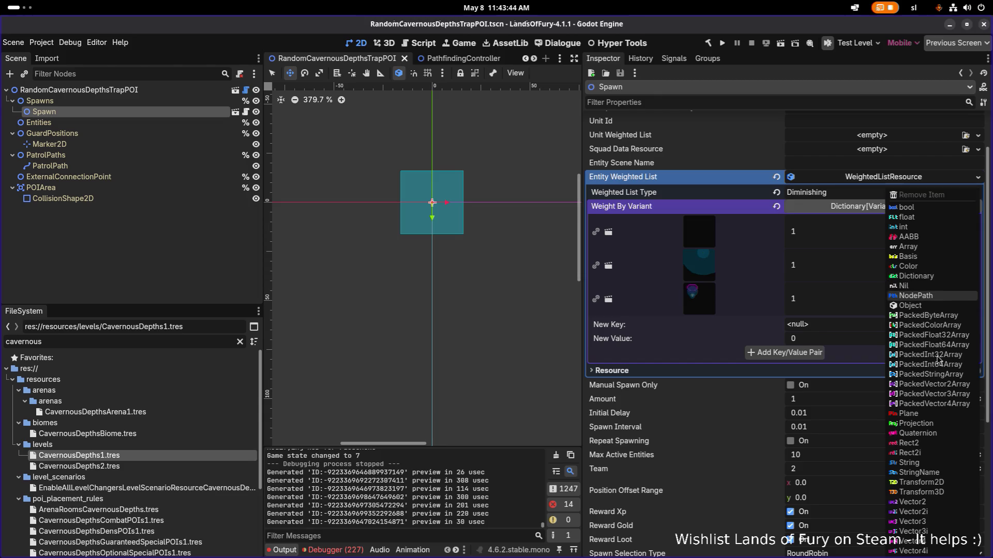
{"action": "left_click", "coordinate": [935, 306]}
{"action": "left_click", "coordinate": [950, 326]}
{"action": "type", "text": "rocks"}
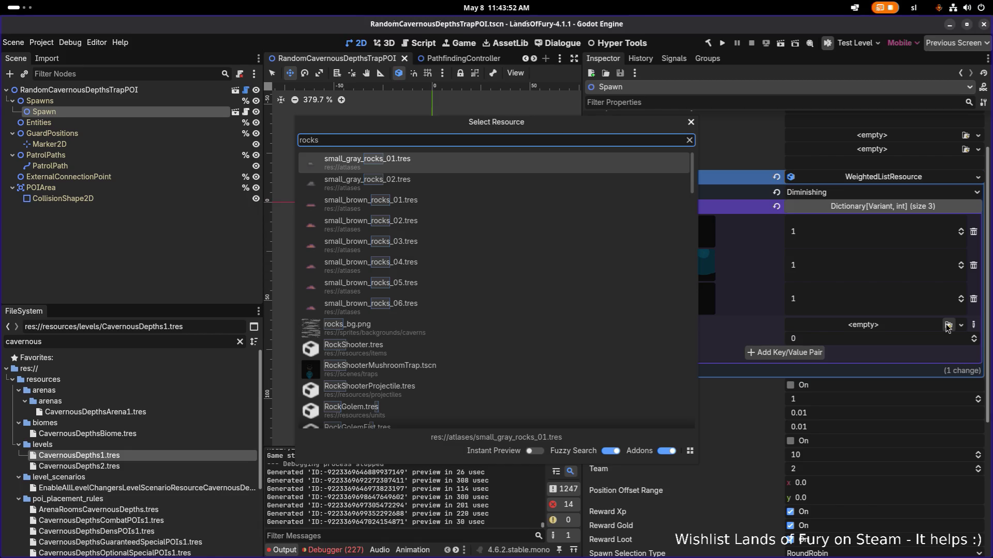
{"action": "double_click", "coordinate": [594, 368]}
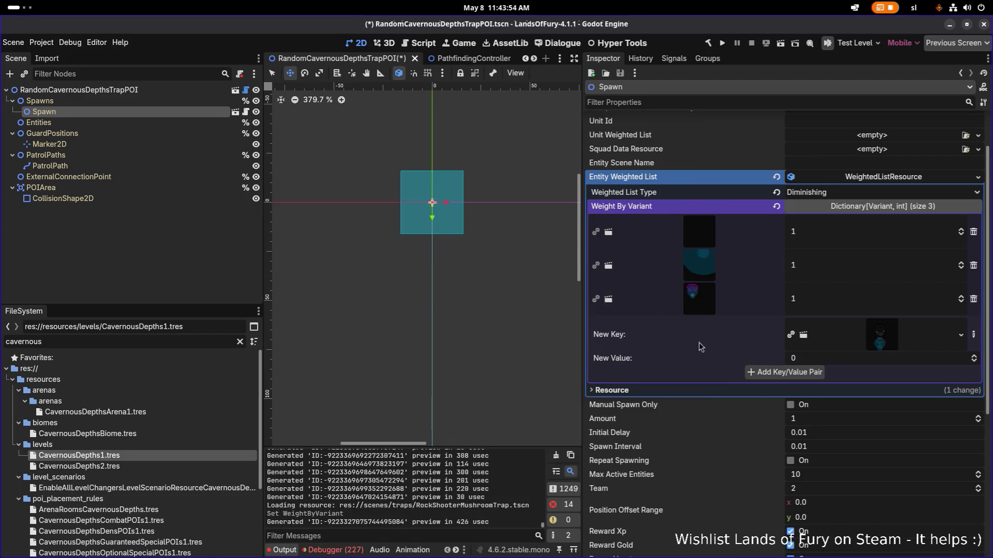
{"action": "left_click", "coordinate": [883, 358]}
{"action": "type", "text": "1"}
{"action": "left_click", "coordinate": [789, 372]}
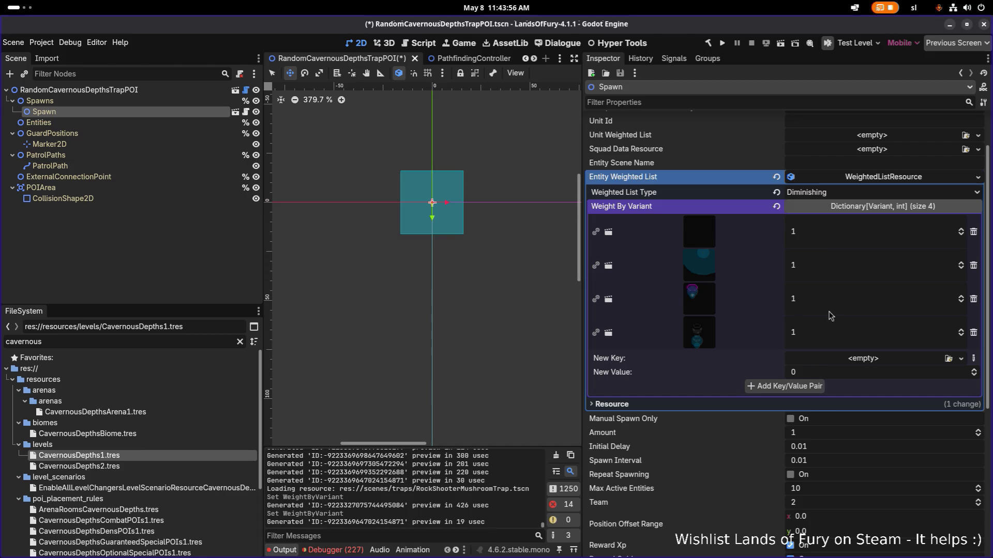
Set the first three trap entries' weights to 2 and save the scene.
{"action": "left_click", "coordinate": [827, 238]}
{"action": "type", "text": "2"}
{"action": "left_click", "coordinate": [821, 270]}
{"action": "type", "text": "2"}
{"action": "left_click", "coordinate": [815, 298]}
{"action": "type", "text": "2"}
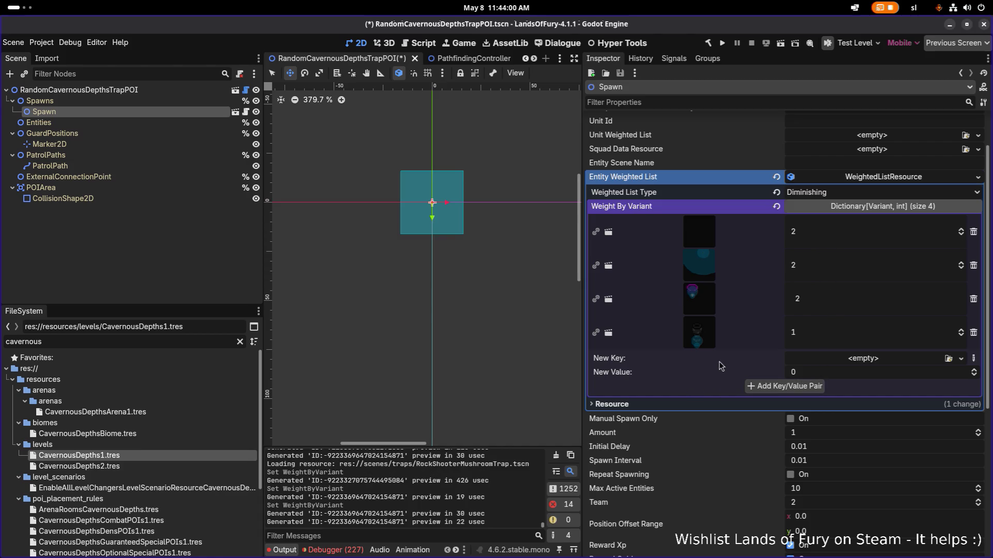
{"action": "left_click", "coordinate": [848, 335]}
{"action": "key", "text": "ctrl+s"}
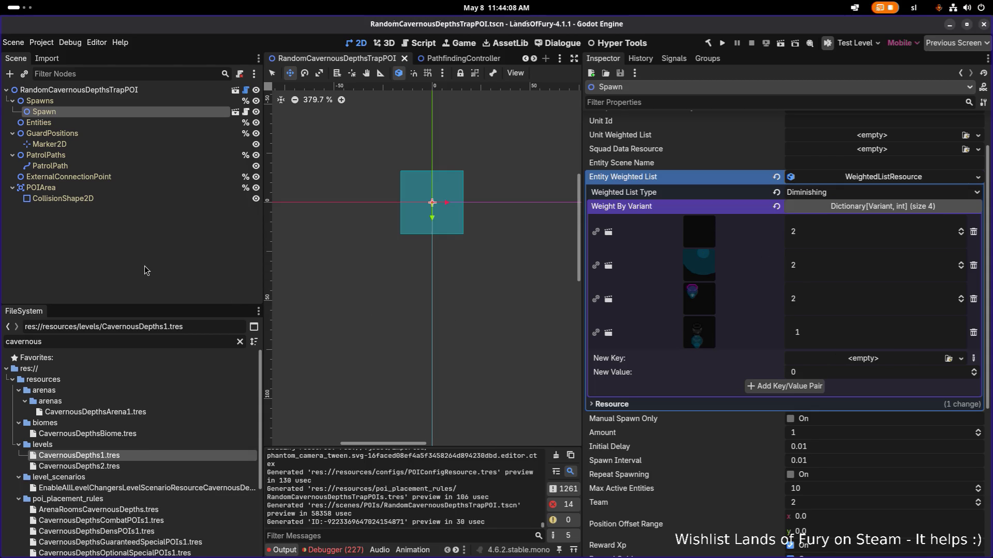
Recheck the third weight, save again, and review the root POI and Spawn list.
{"action": "left_click", "coordinate": [829, 309]}
{"action": "key", "text": "ctrl+s"}
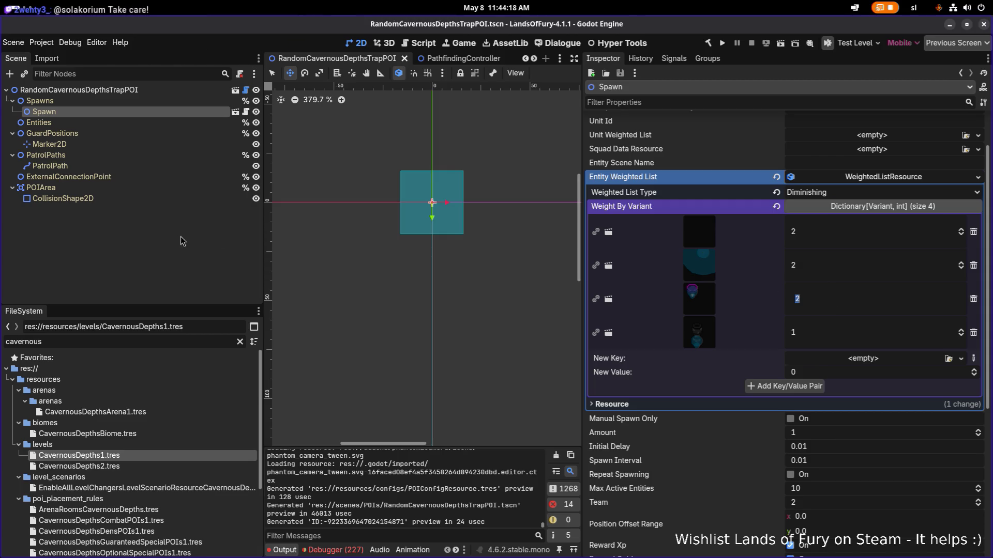
{"action": "left_click", "coordinate": [142, 241]}
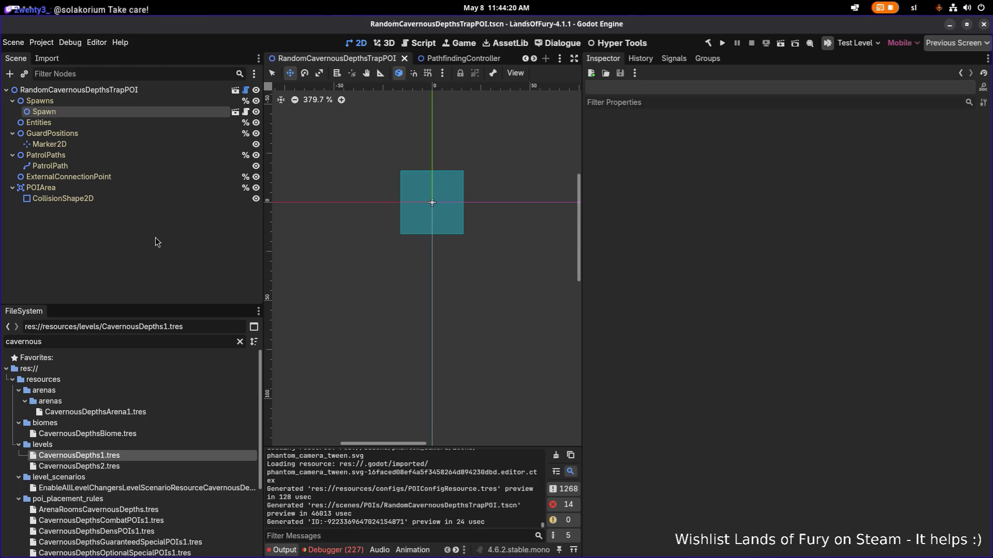
{"action": "left_click", "coordinate": [176, 90]}
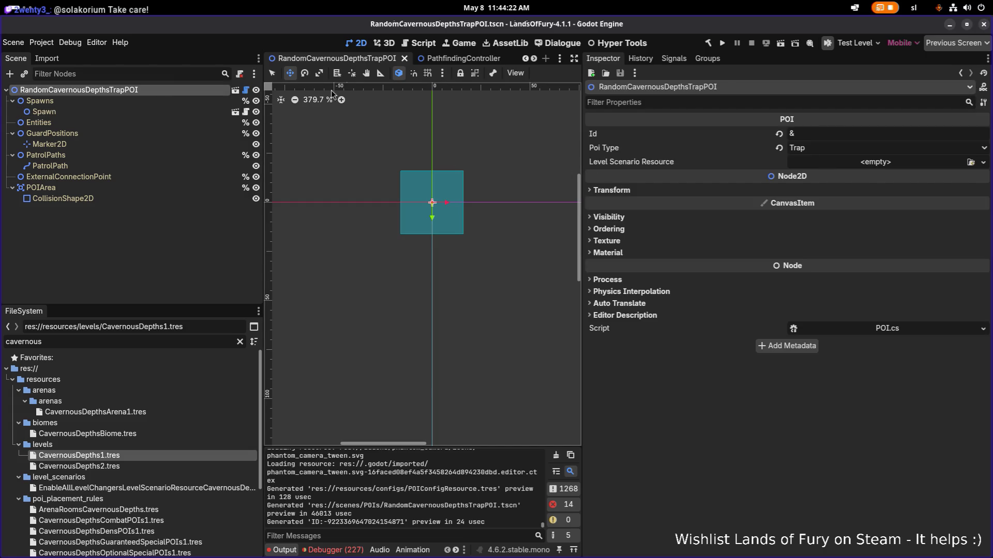
{"action": "left_click", "coordinate": [174, 112]}
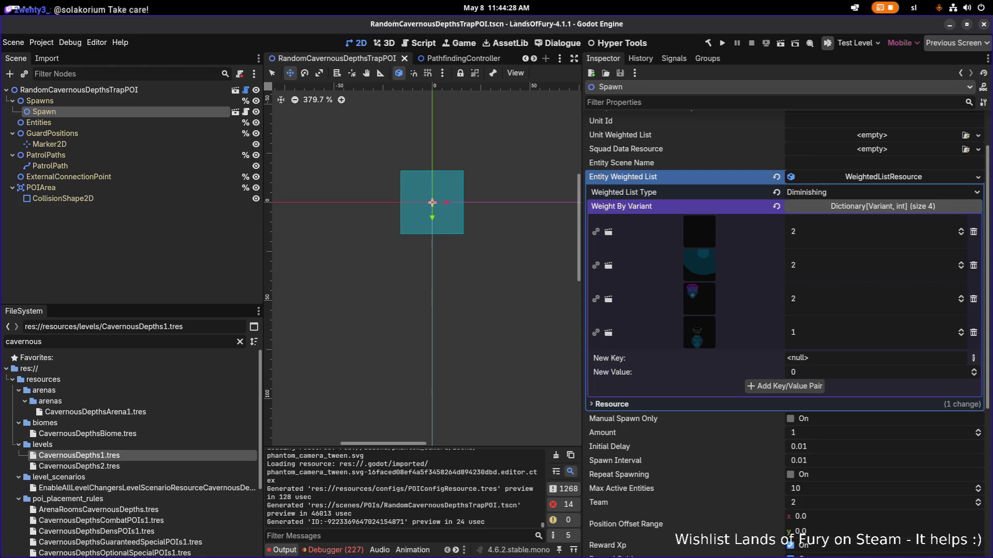
Inspect the Marker2D, GuardPositions and Spawns nodes, ending on the root POI's Trap properties.
{"action": "left_click", "coordinate": [101, 261]}
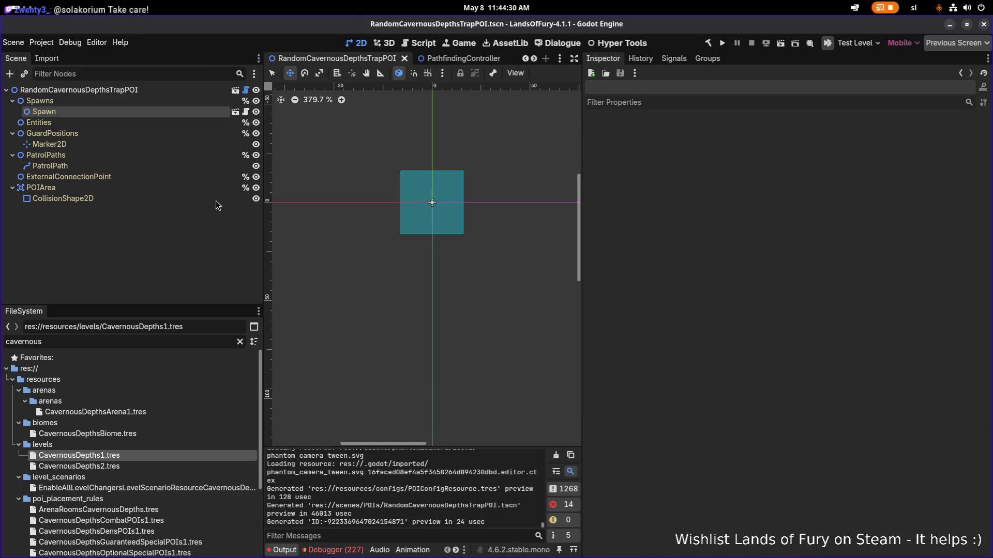
{"action": "left_click", "coordinate": [194, 144]}
{"action": "left_click", "coordinate": [181, 90]}
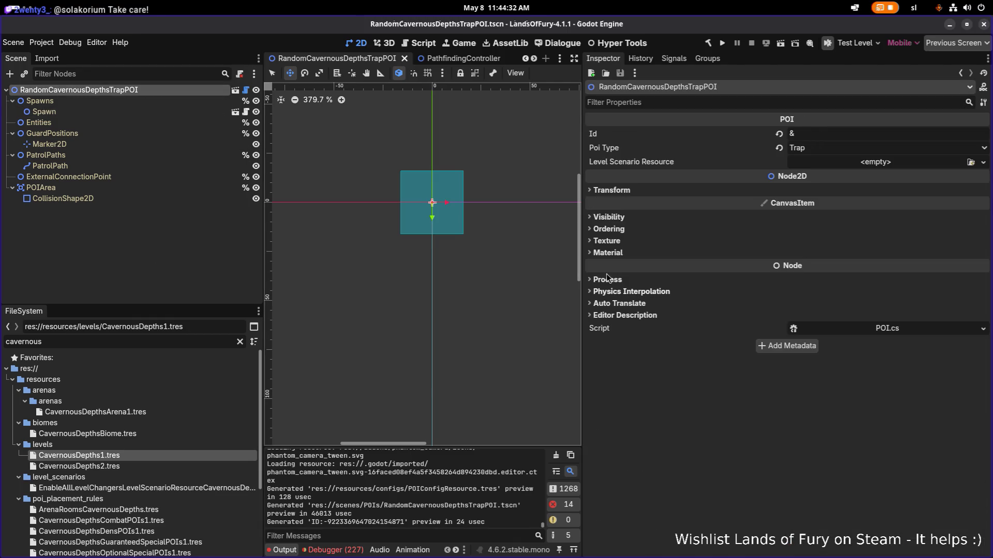
{"action": "left_click", "coordinate": [207, 218]}
{"action": "left_click", "coordinate": [133, 93]}
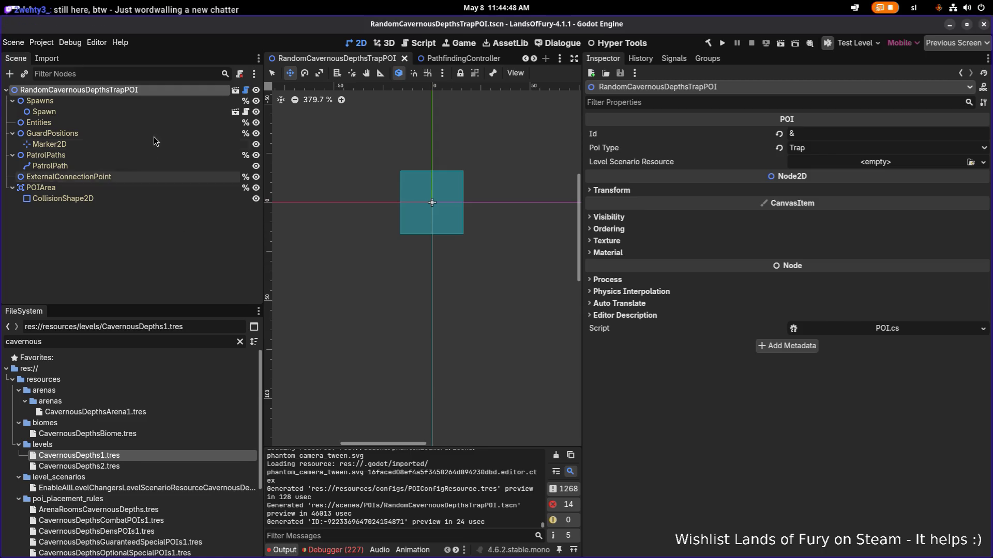
{"action": "left_click", "coordinate": [156, 290]}
{"action": "left_click", "coordinate": [185, 131]}
{"action": "left_click", "coordinate": [178, 93]}
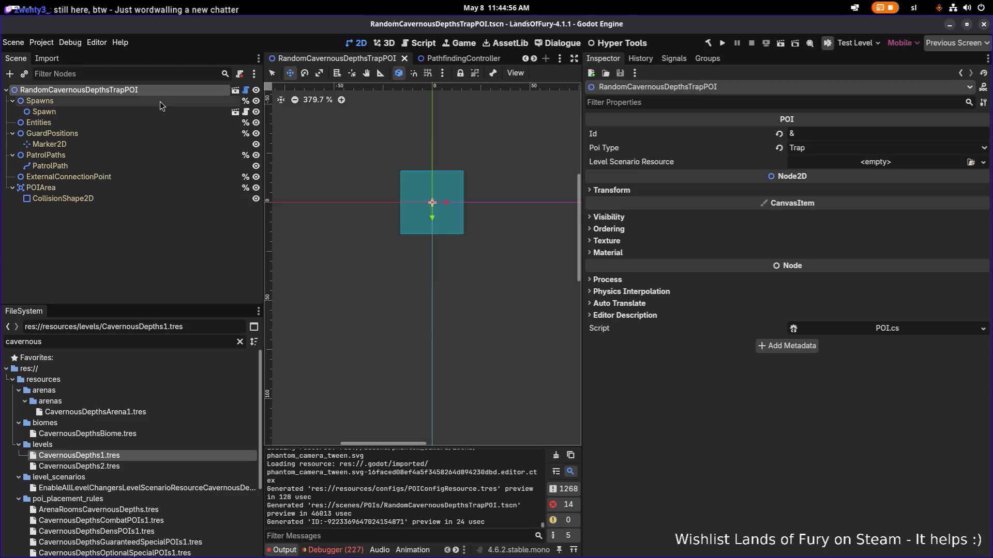
{"action": "left_click", "coordinate": [160, 101]}
{"action": "left_click", "coordinate": [142, 91]}
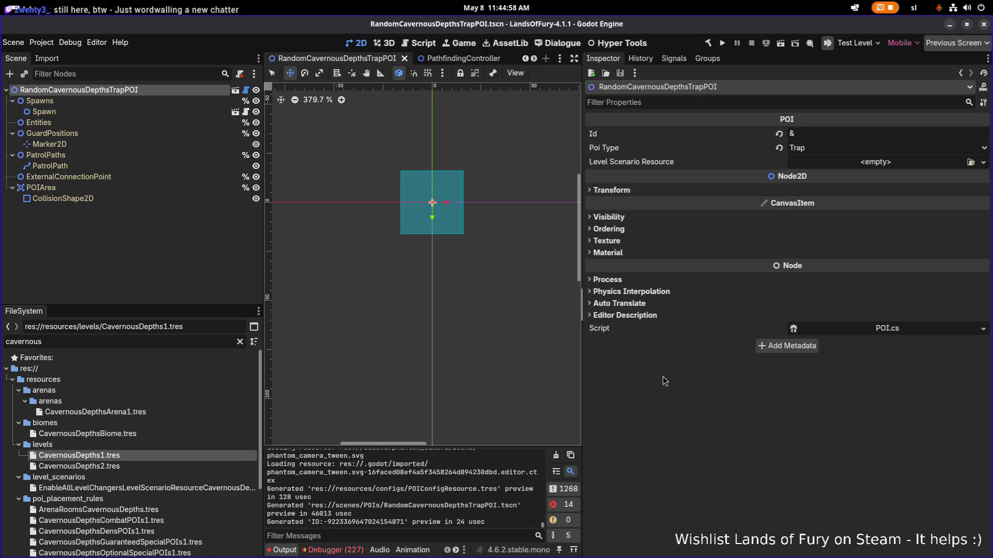
{"action": "scroll", "coordinate": [423, 214], "scroll_direction": "up", "scroll_amount": 1}
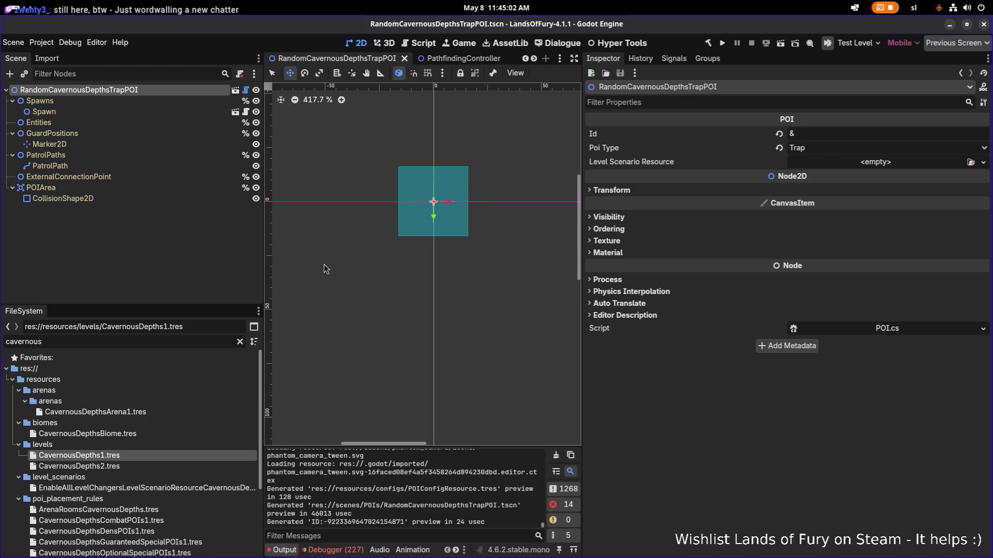
Filter for 'rocksho', open RockShooterMushroomTrap.tscn, and select its Trap root node.
{"action": "left_click", "coordinate": [176, 341]}
{"action": "double_click", "coordinate": [176, 340]}
{"action": "type", "text": "rock"}
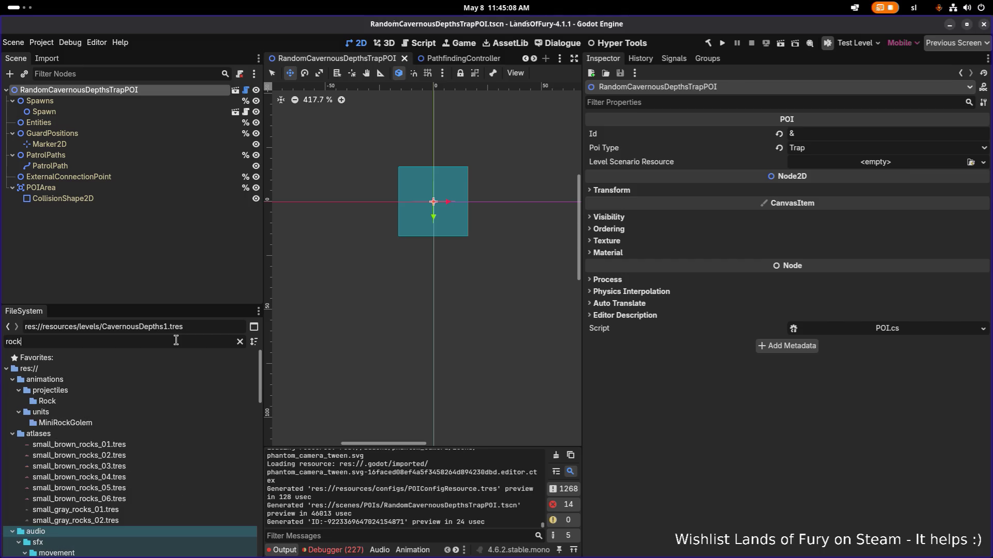
{"action": "type", "text": "sho"}
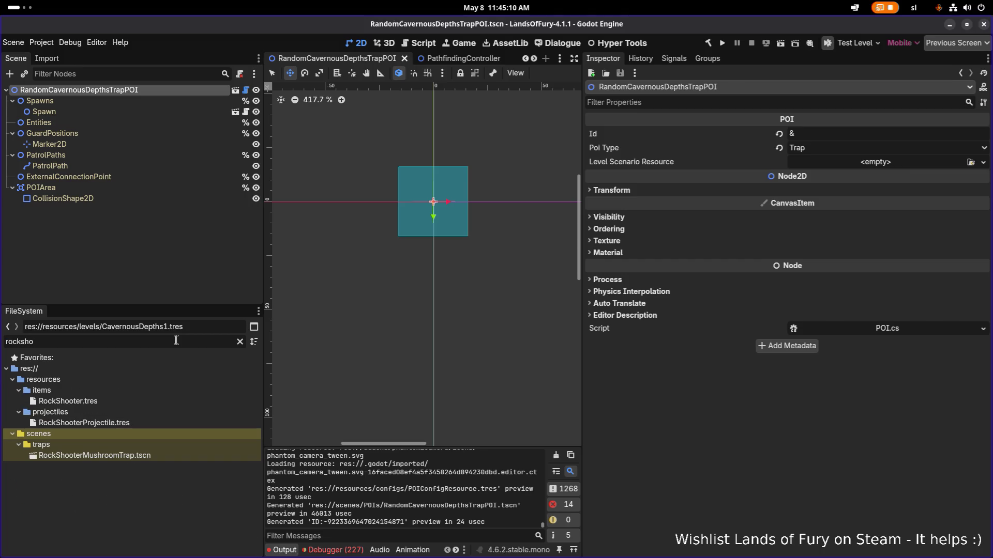
{"action": "double_click", "coordinate": [182, 455]}
{"action": "left_click", "coordinate": [172, 90]}
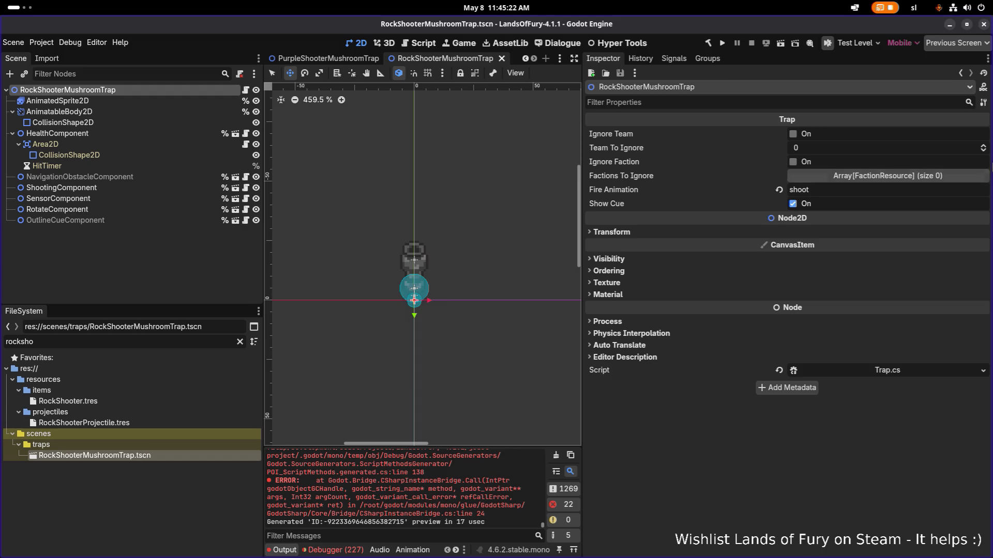
{"action": "left_click", "coordinate": [859, 186]}
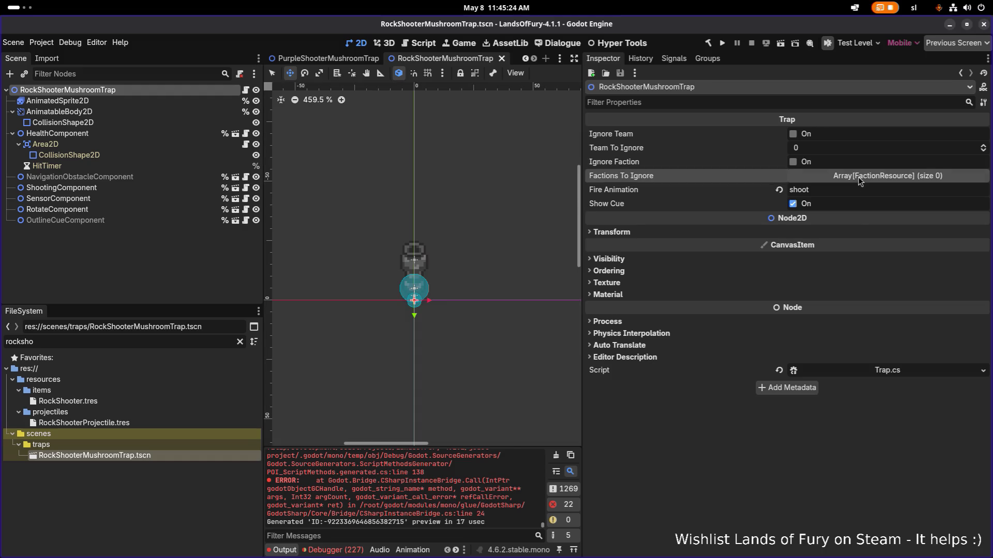
{"action": "left_click", "coordinate": [814, 205]}
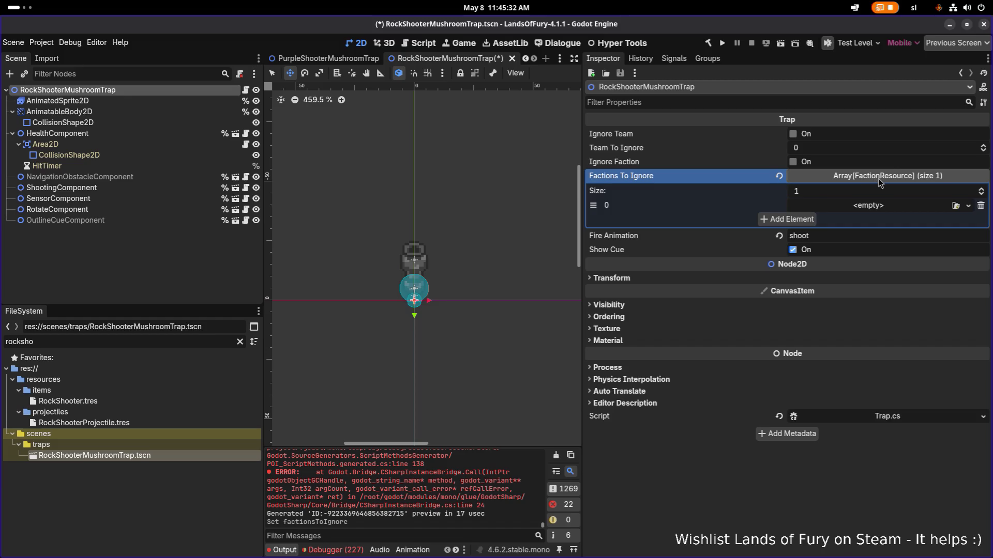
{"action": "left_click", "coordinate": [981, 206]}
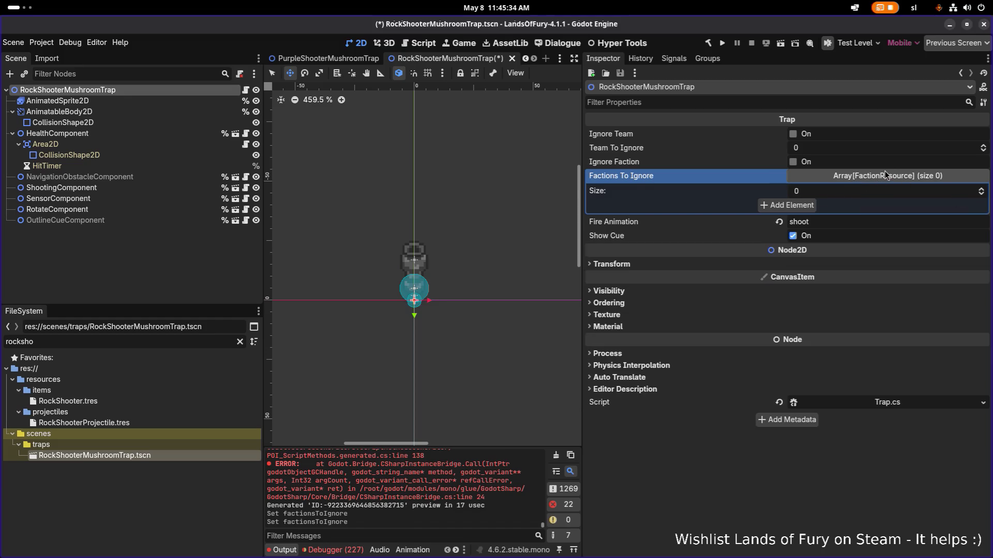
{"action": "left_click", "coordinate": [885, 176]}
{"action": "key", "text": "ctrl+s"}
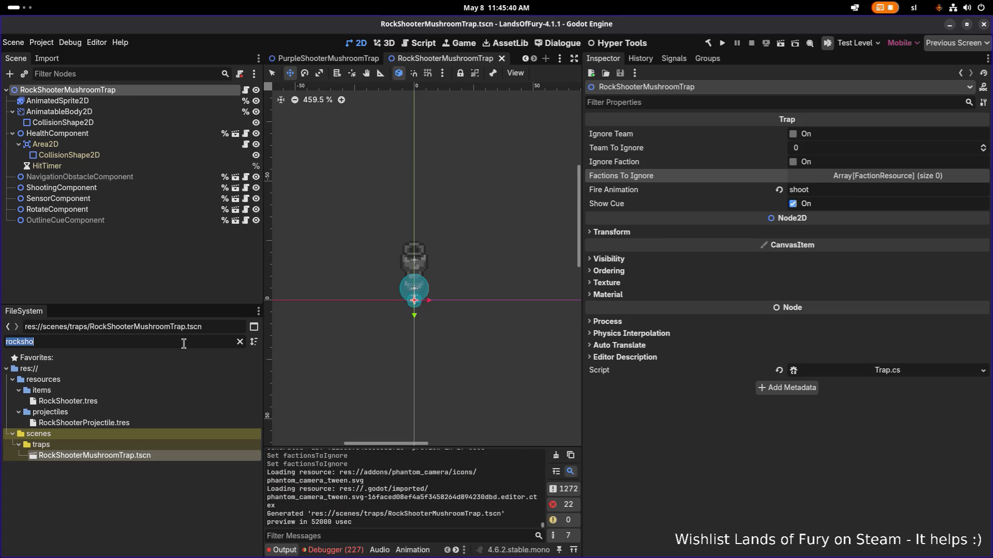
Open HudController.tscn through the quick scene picker with the search 'hudc'.
{"action": "key", "text": "ctrl+shift+o"}
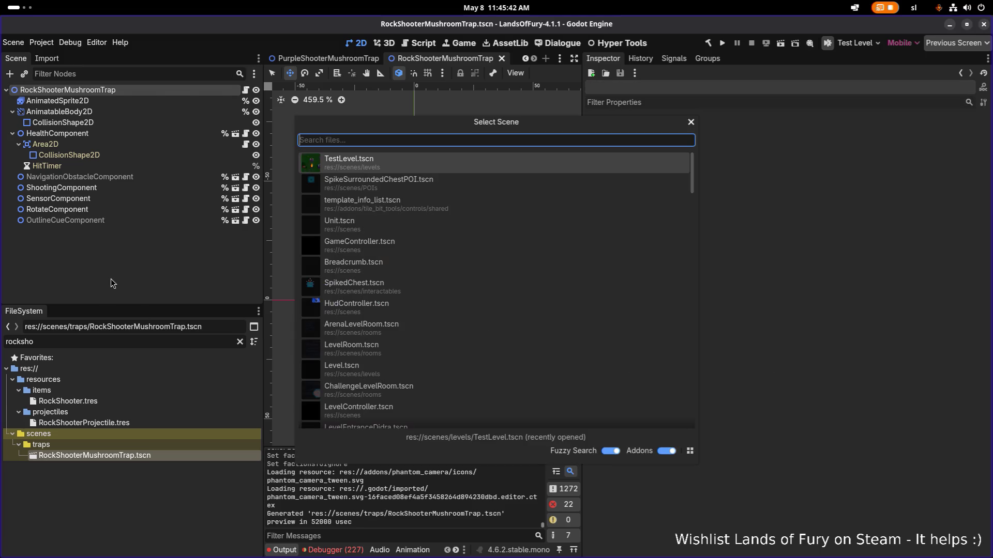
{"action": "type", "text": "hudco"}
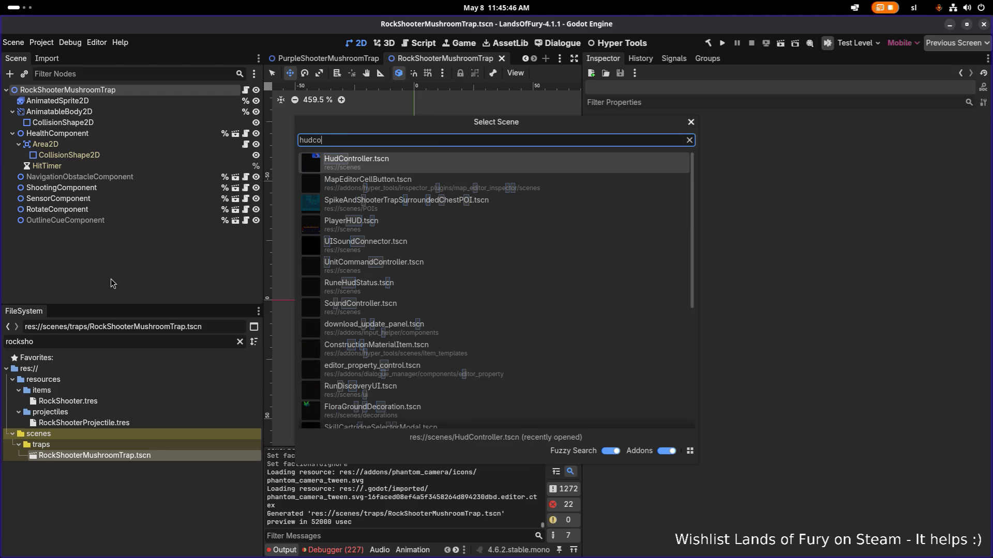
{"action": "key", "text": "Return"}
{"action": "scroll", "coordinate": [310, 212], "scroll_direction": "right", "scroll_amount": 5}
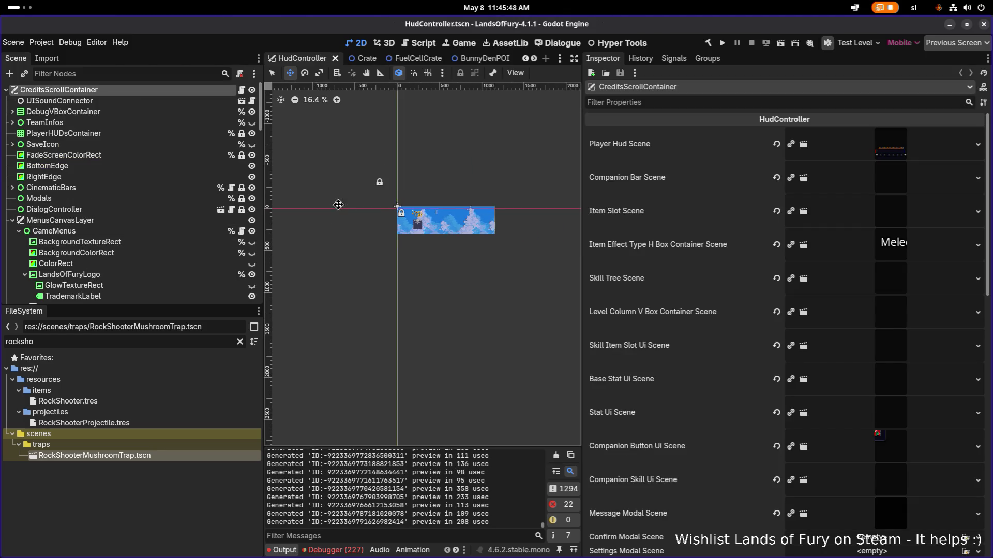
{"action": "scroll", "coordinate": [326, 216], "scroll_direction": "up", "scroll_amount": 8}
{"action": "scroll", "coordinate": [367, 220], "scroll_direction": "left", "scroll_amount": 4}
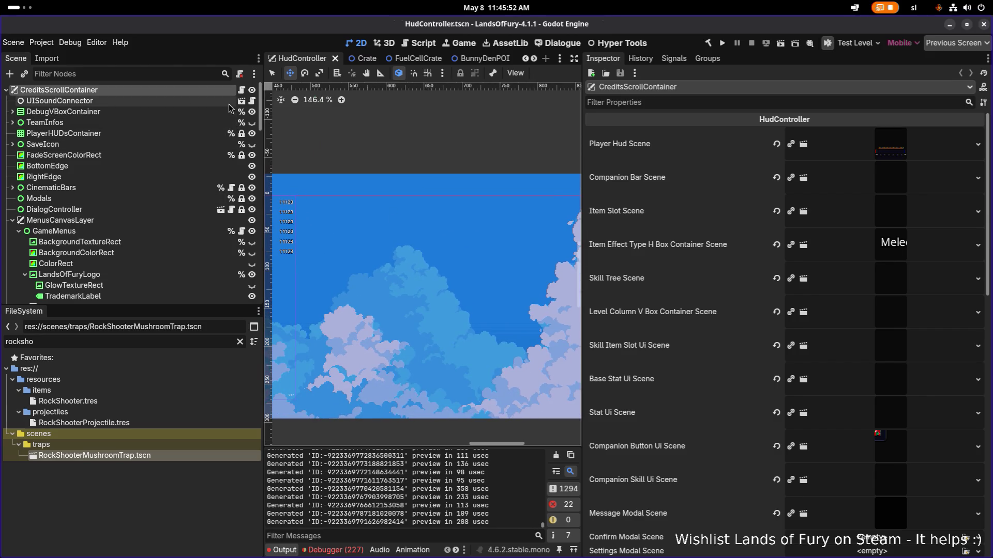
Toggle the TeamInfos node's visibility, save the scene, and filter files for 'elderglade'.
{"action": "left_click", "coordinate": [252, 123]}
{"action": "scroll", "coordinate": [317, 194], "scroll_direction": "down", "scroll_amount": 6}
{"action": "scroll", "coordinate": [316, 190], "scroll_direction": "down", "scroll_amount": 4}
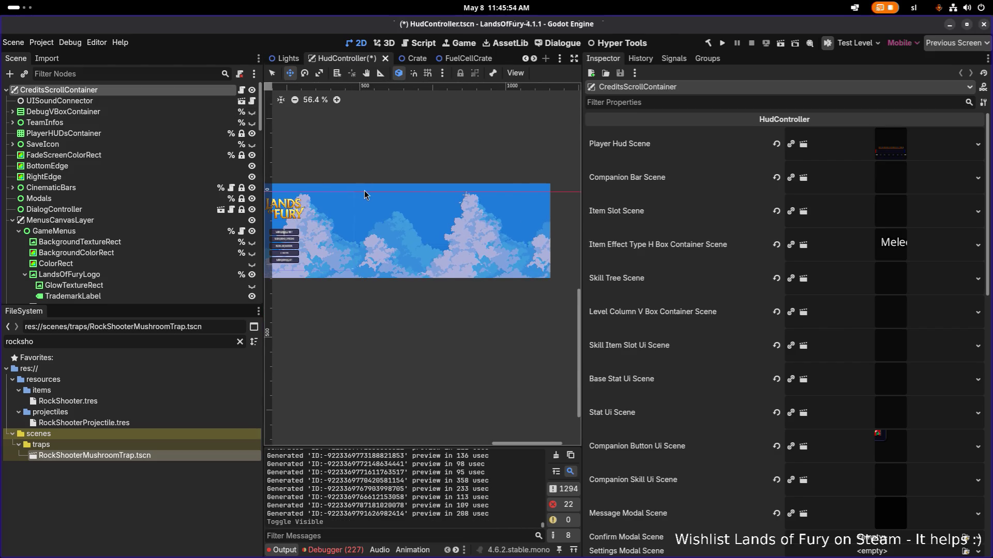
{"action": "key", "text": "ctrl+s"}
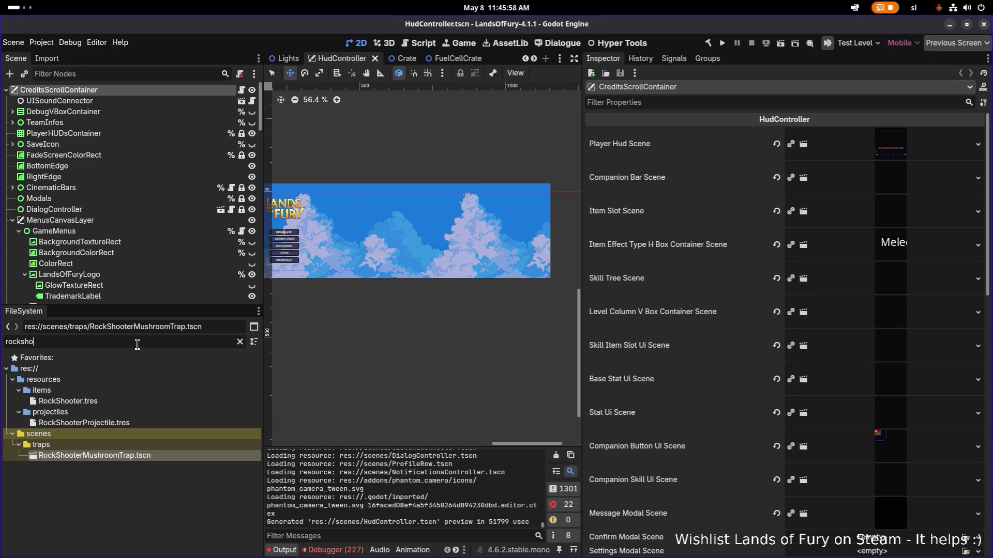
{"action": "type", "text": "elderglade"}
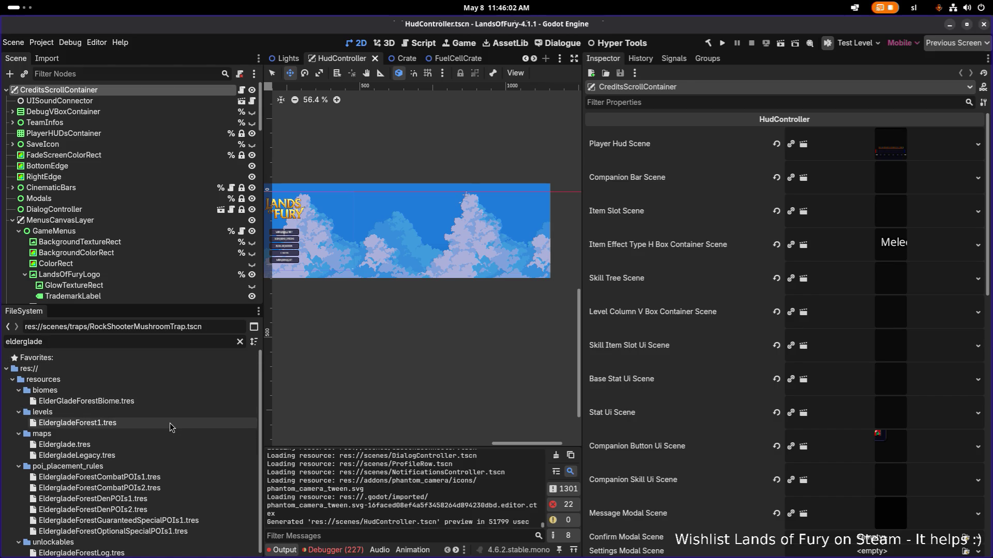
Load EldergladeForest1.tres and collapse its Poi Placement Rules list in the inspector.
{"action": "double_click", "coordinate": [169, 423]}
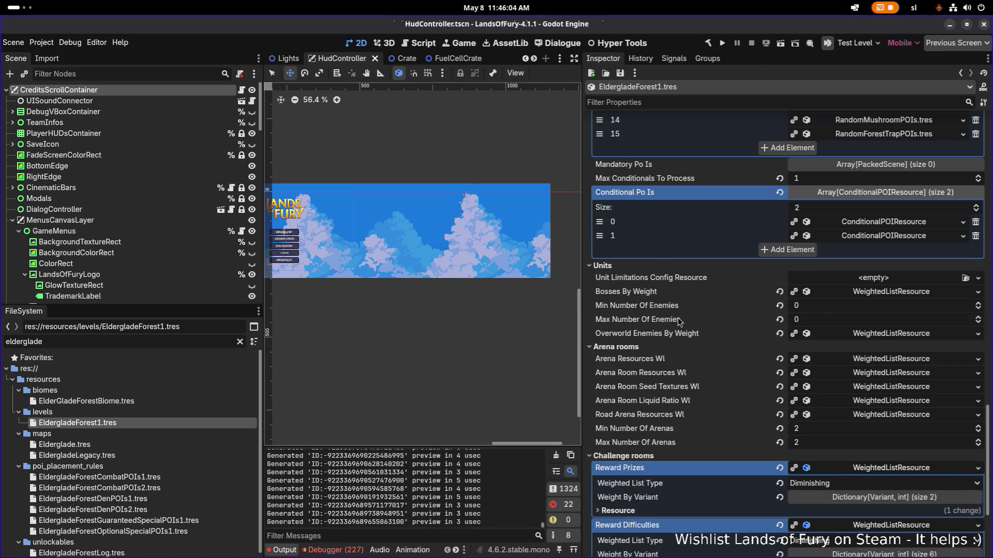
{"action": "scroll", "coordinate": [679, 321], "scroll_direction": "up", "scroll_amount": 5}
{"action": "scroll", "coordinate": [681, 323], "scroll_direction": "up", "scroll_amount": 10}
{"action": "scroll", "coordinate": [703, 318], "scroll_direction": "down", "scroll_amount": 5}
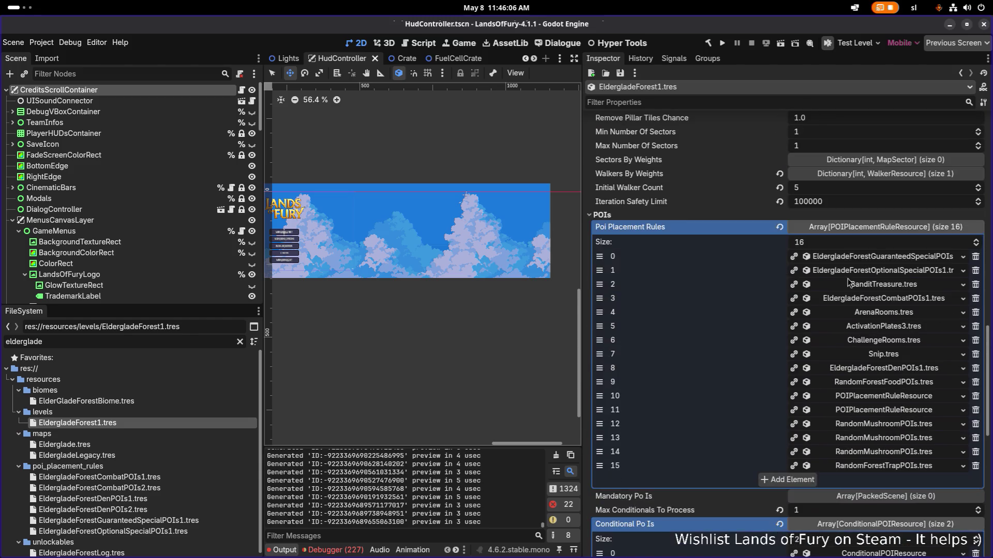
{"action": "left_click", "coordinate": [856, 231]}
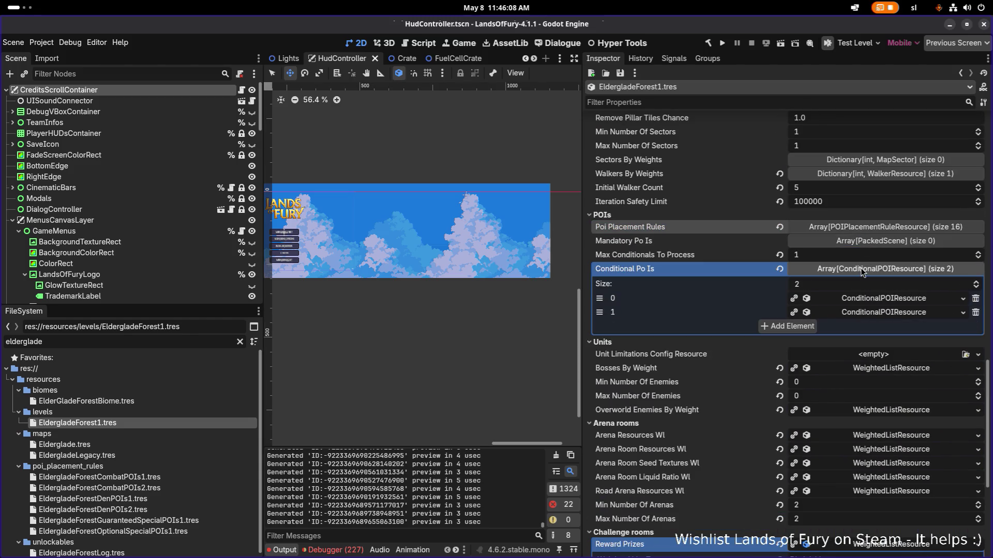
Open the Elderglade map and compare cells 4,9 (Cavernous Depths) and 4,11 (EldergladeForest1).
{"action": "left_click", "coordinate": [863, 272]}
{"action": "left_click", "coordinate": [143, 445]}
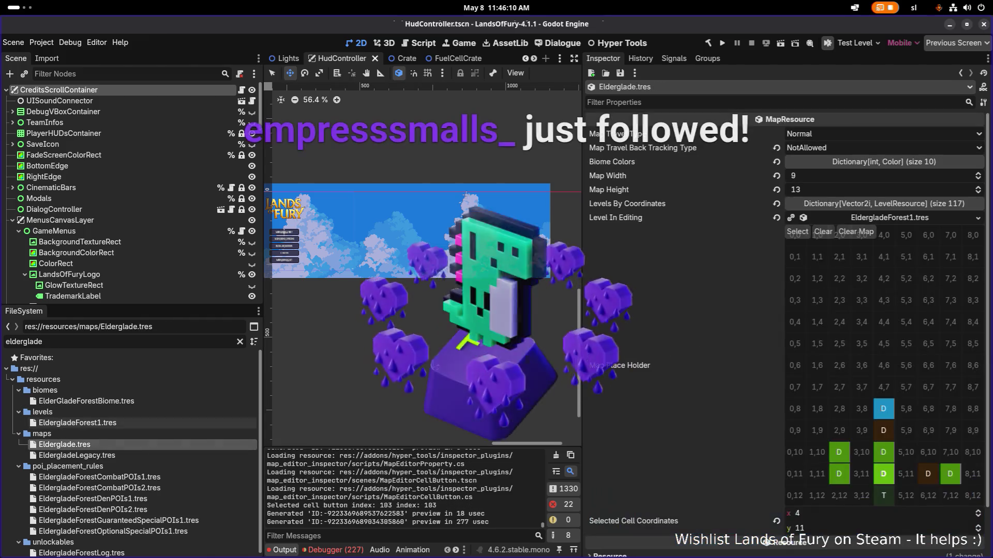
{"action": "left_click", "coordinate": [883, 431]}
{"action": "key", "text": "alt+Tab"}
{"action": "key", "text": "Tab"}
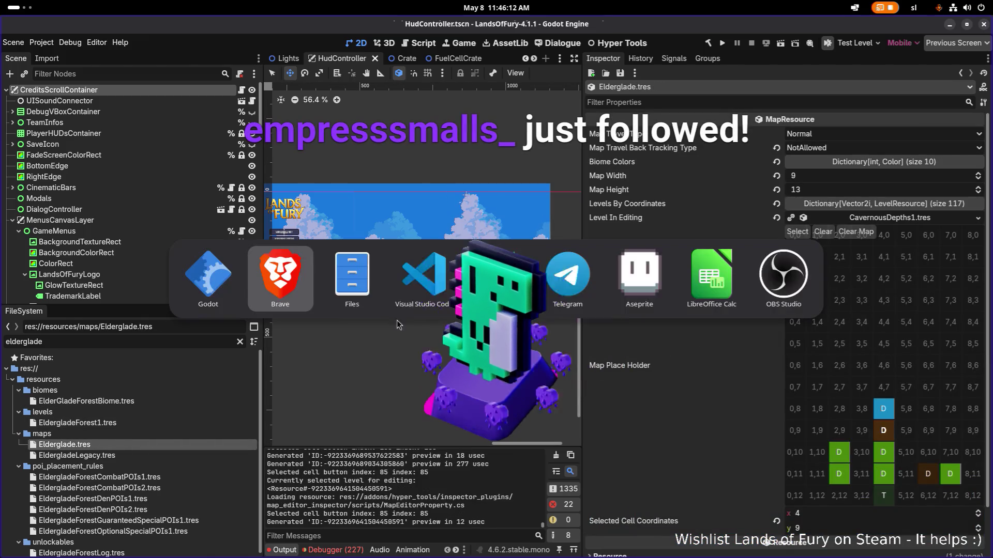
{"action": "key", "text": "Escape"}
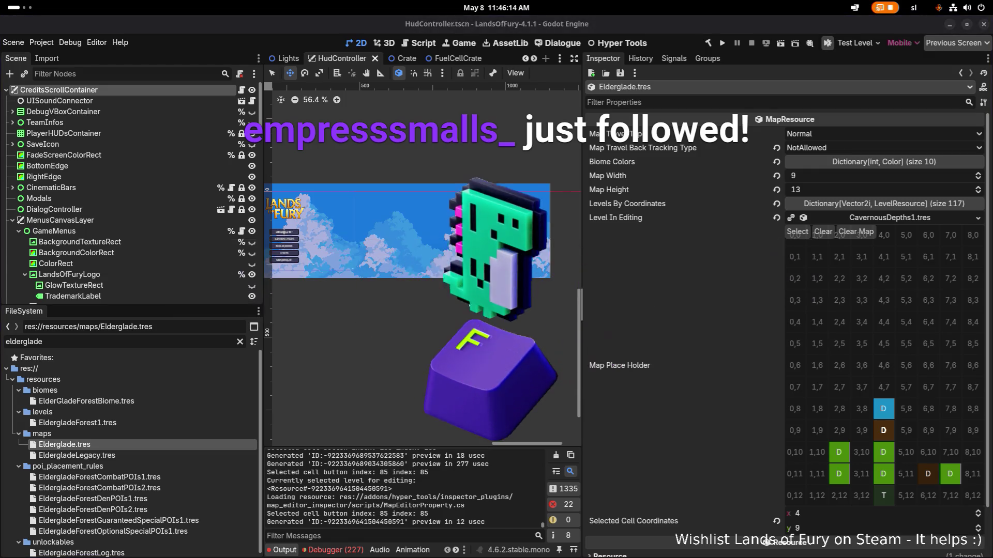
{"action": "scroll", "coordinate": [464, 298], "scroll_direction": "down", "scroll_amount": 1}
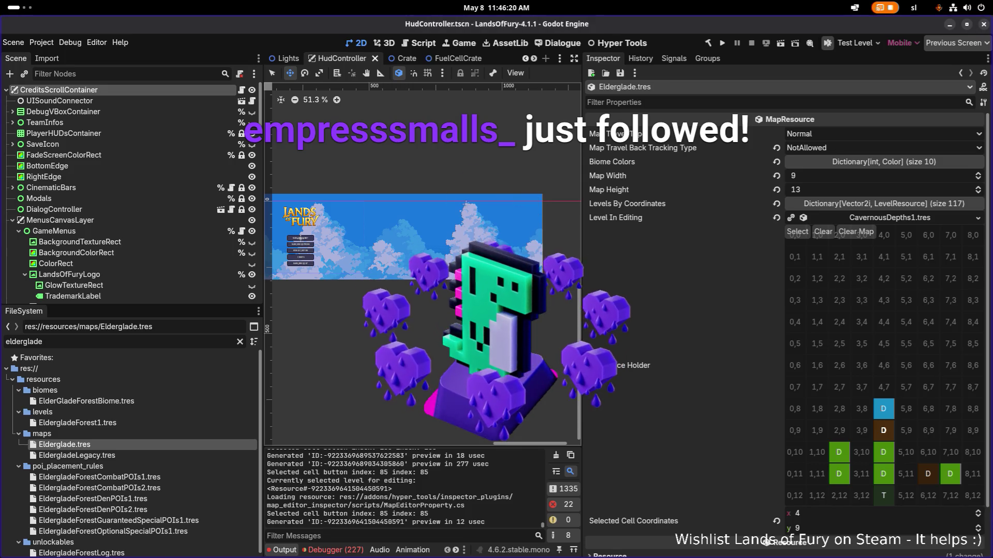
{"action": "left_click_drag", "start_coordinate": [367, 232], "coordinate": [410, 231]}
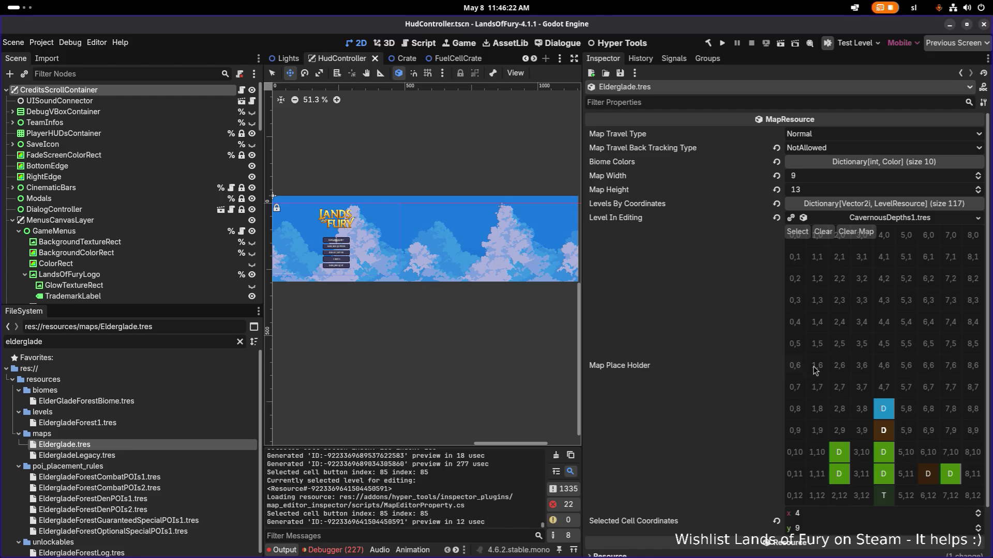
{"action": "left_click", "coordinate": [881, 458]}
{"action": "left_click", "coordinate": [884, 474]}
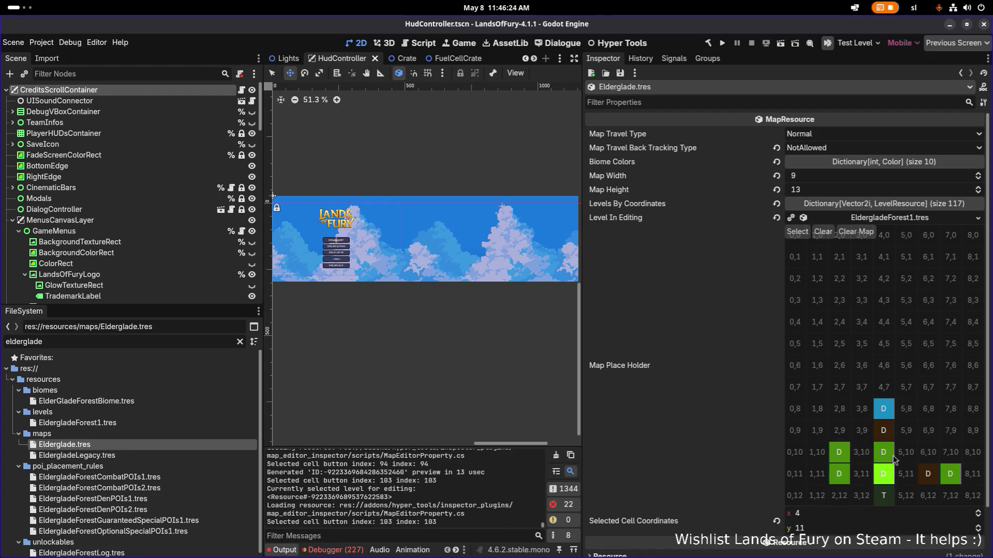
{"action": "left_click", "coordinate": [893, 437]}
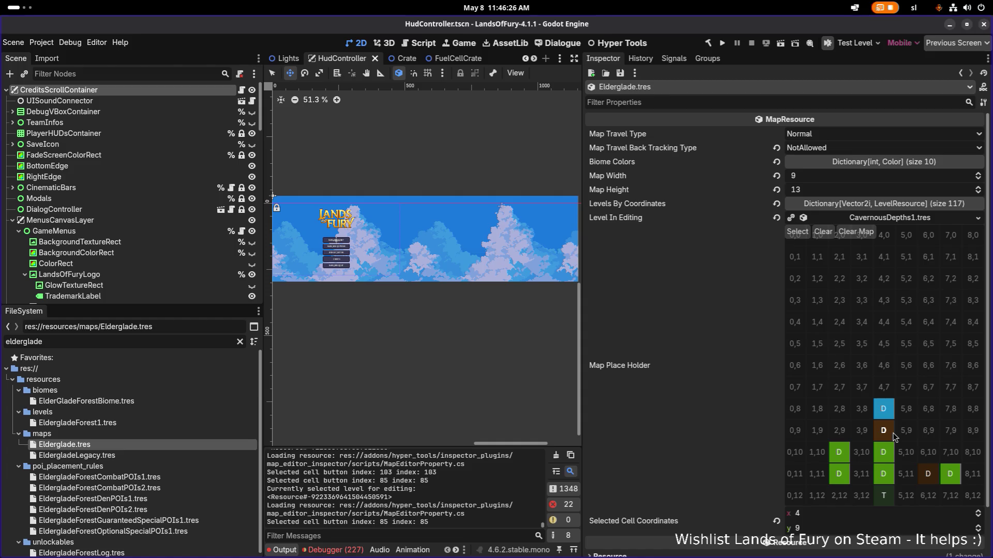
Copy cell 4,9's CavernousDepths1.tres level into cell 4,11 and save the map.
{"action": "right_click", "coordinate": [642, 222]}
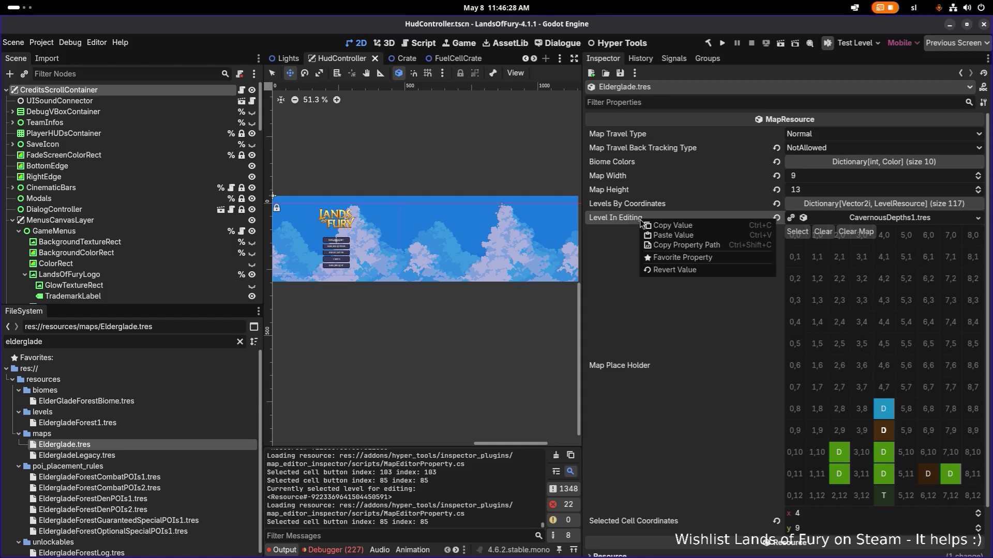
{"action": "left_click", "coordinate": [662, 226]}
{"action": "right_click", "coordinate": [651, 218]}
{"action": "left_click", "coordinate": [678, 231]}
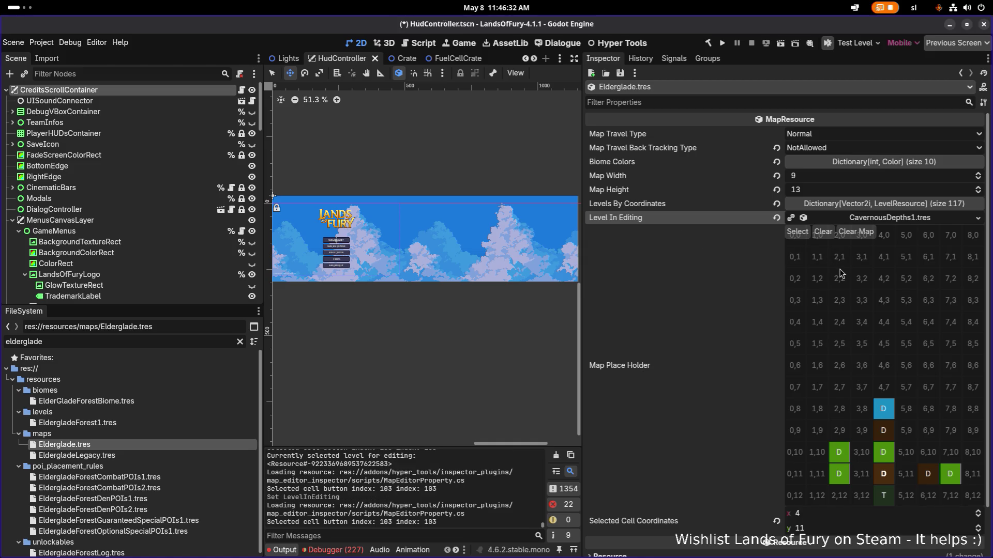
{"action": "key", "text": "ctrl+s"}
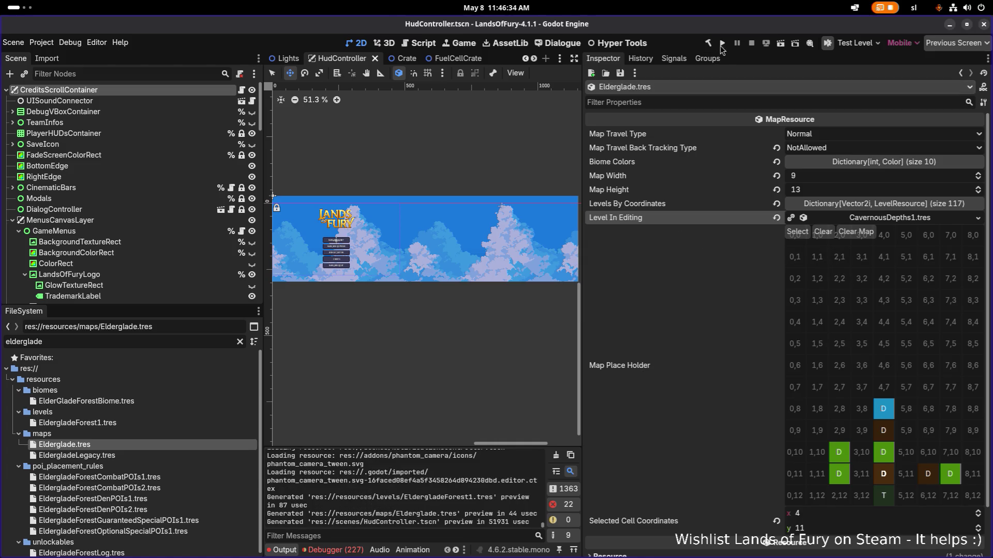
Launch Lands of Fury from Godot and load the first saved profile.
{"action": "left_click", "coordinate": [721, 43]}
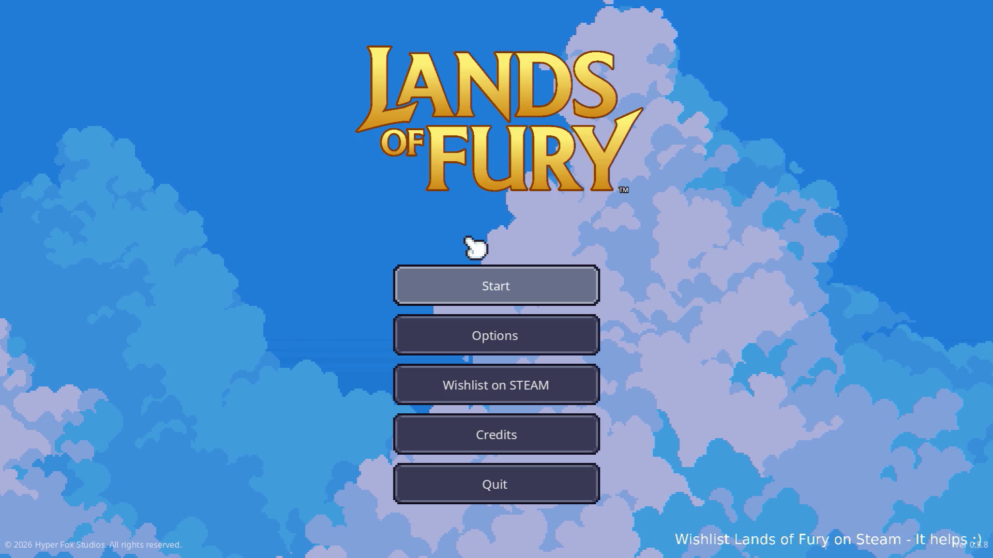
{"action": "left_click", "coordinate": [499, 285]}
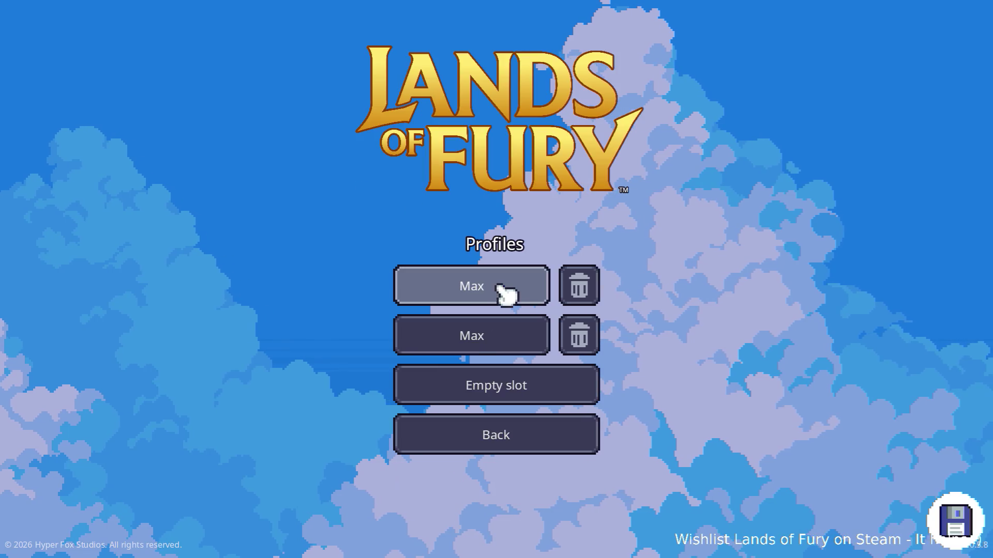
{"action": "left_click", "coordinate": [504, 290]}
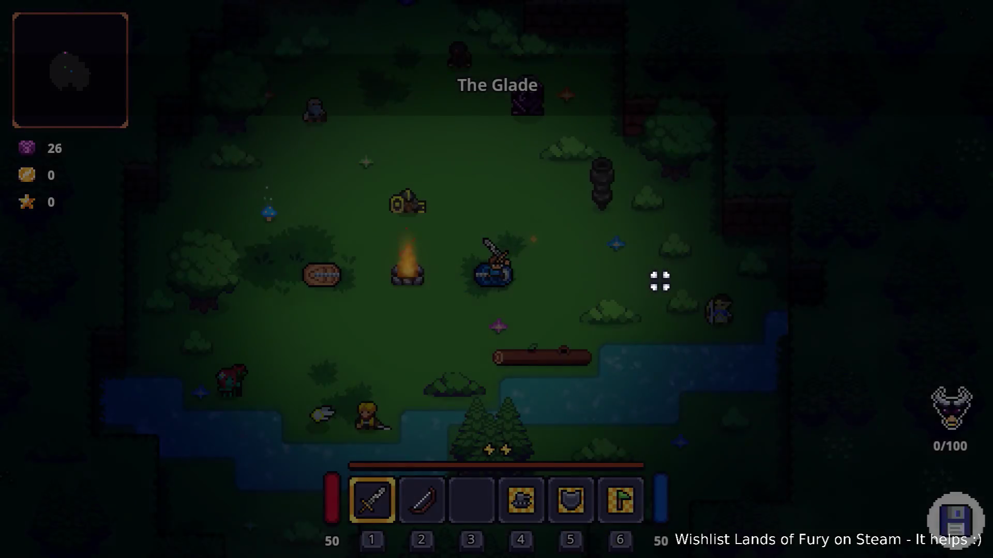
Walk around the blue log and past the campfire, then use the purple pillar to travel onward.
{"action": "key", "text": "w"}
{"action": "key", "text": "d"}
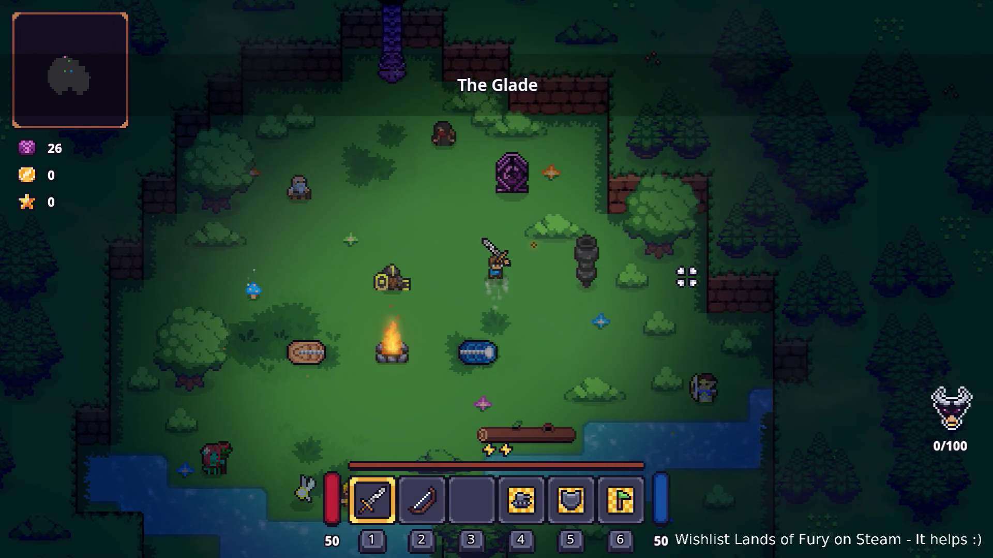
{"action": "key", "text": "s"}
{"action": "key", "text": "s"}
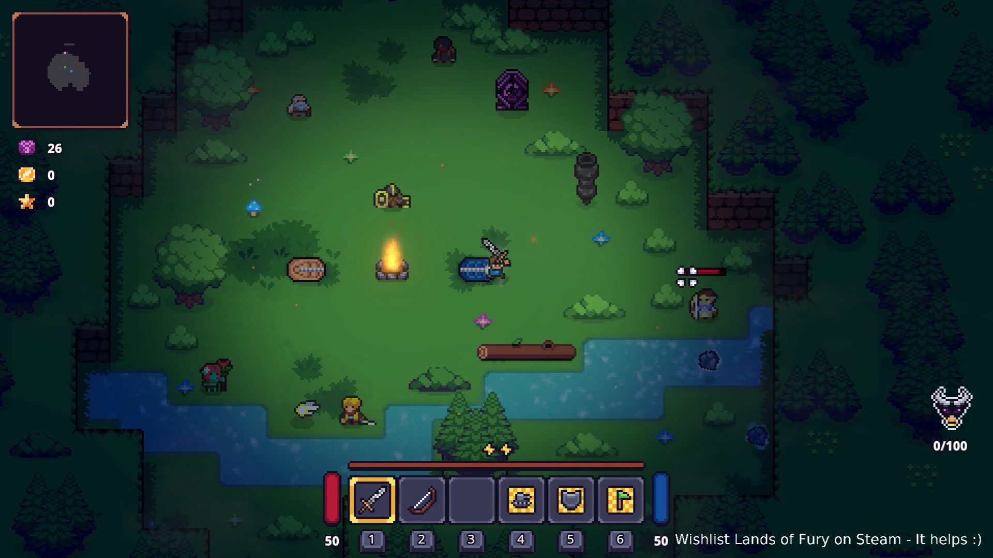
{"action": "key", "text": "s"}
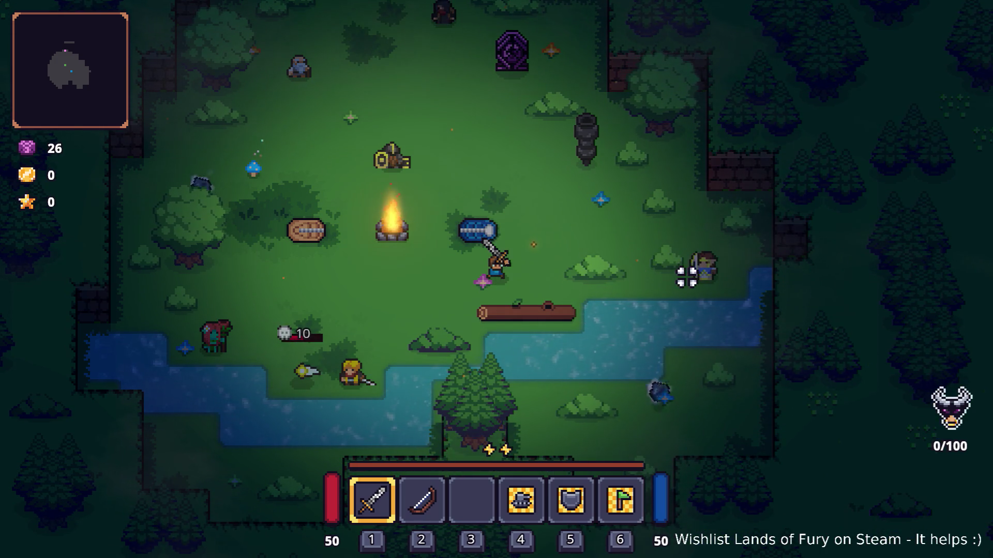
{"action": "key", "text": "a"}
{"action": "key", "text": "w"}
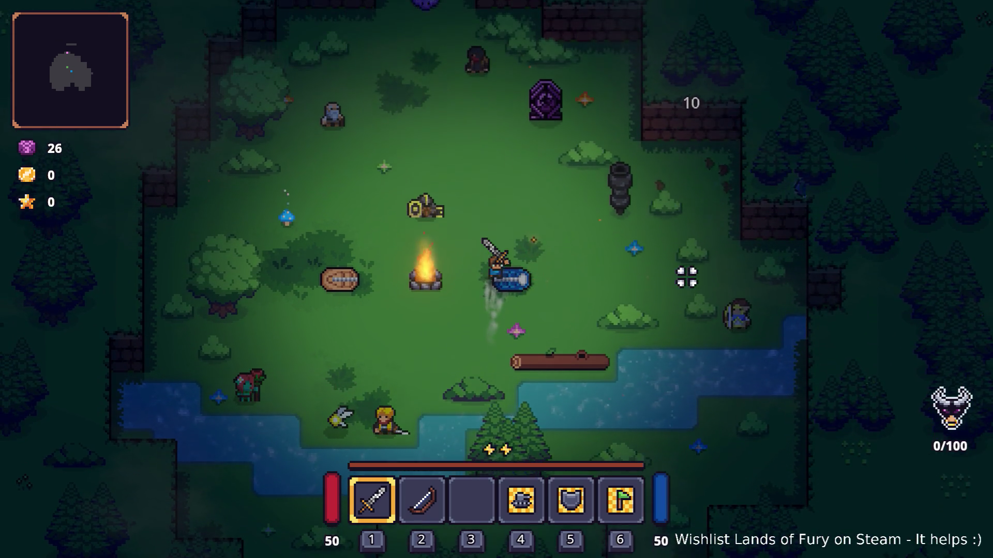
{"action": "key", "text": "w"}
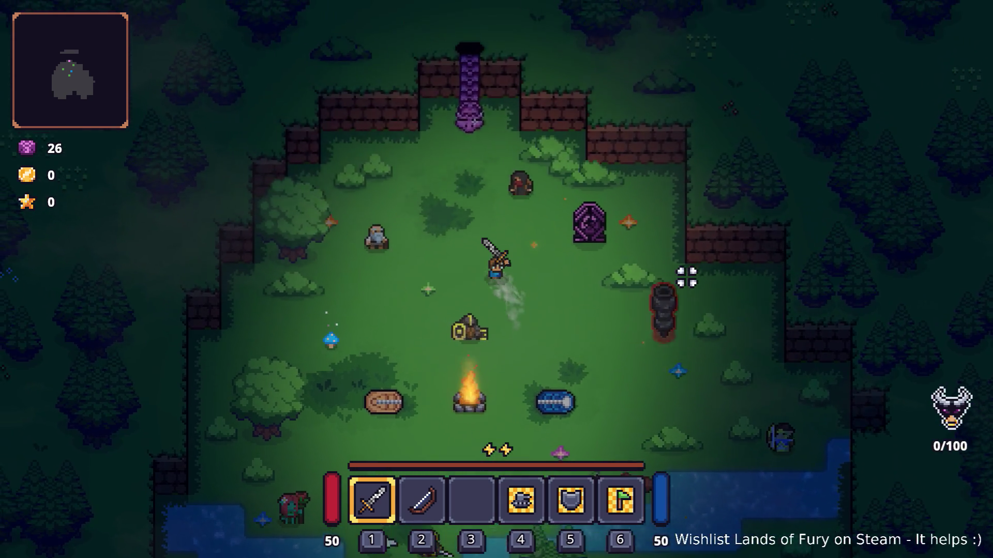
{"action": "key", "text": "e"}
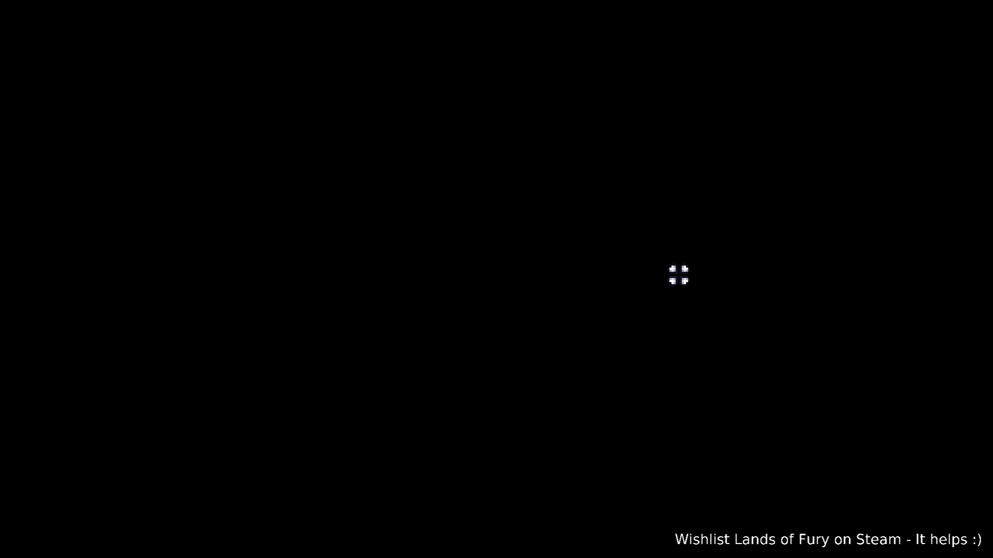
Run up-right into the Cavernous Depths, then up-left, staying ahead of the wolf.
{"action": "key", "text": "w+d"}
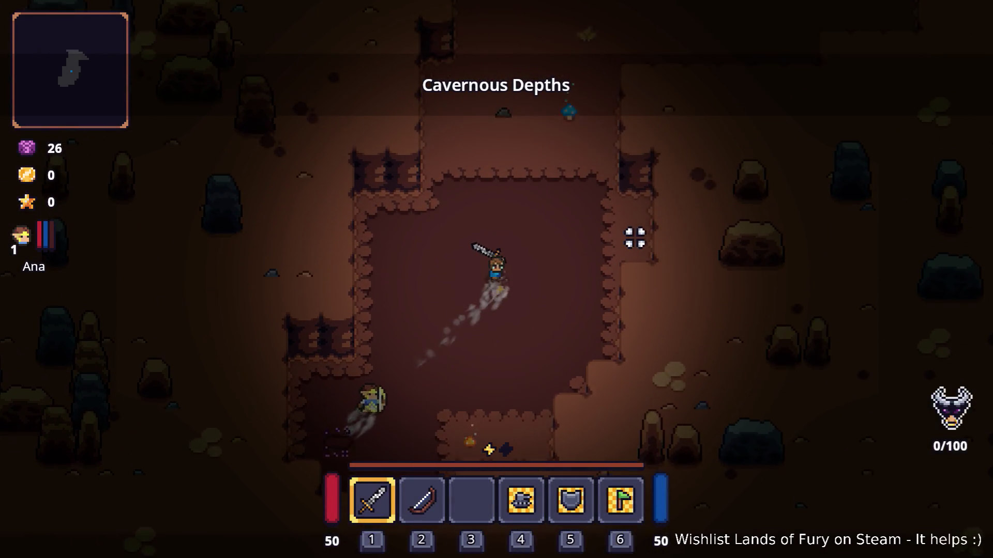
{"action": "key", "text": "w+d"}
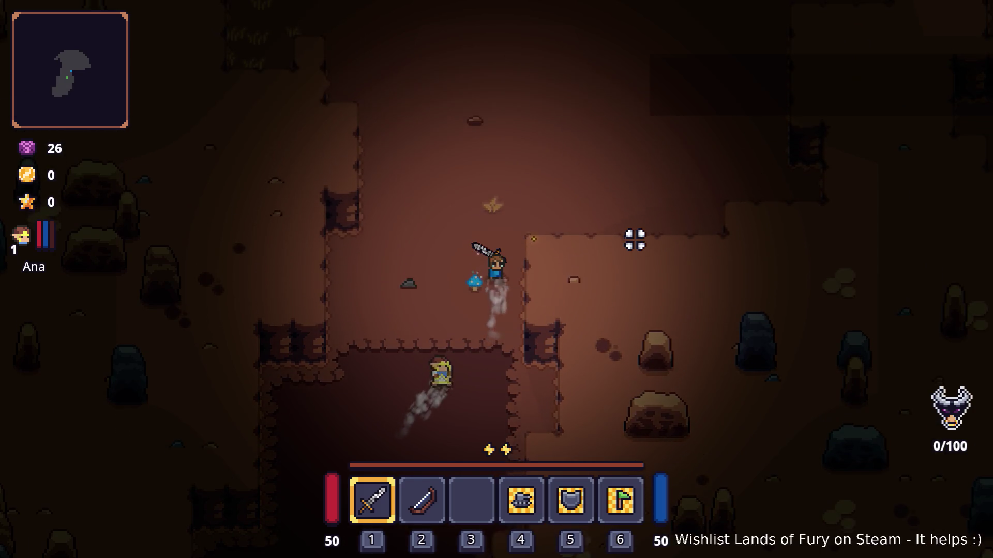
{"action": "key", "text": "w+d"}
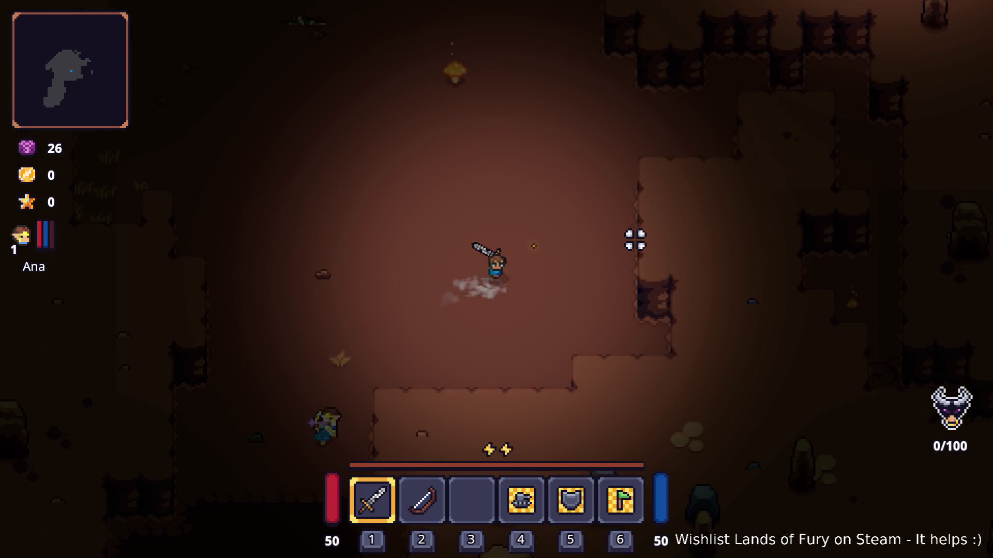
{"action": "key", "text": "w+d"}
{"action": "key", "text": "w+a"}
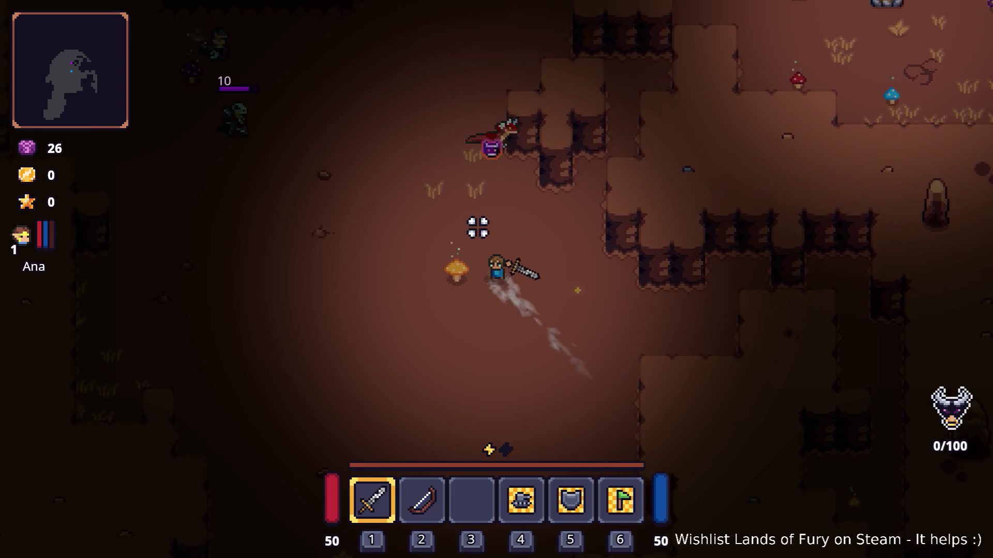
{"action": "key", "text": "w+a"}
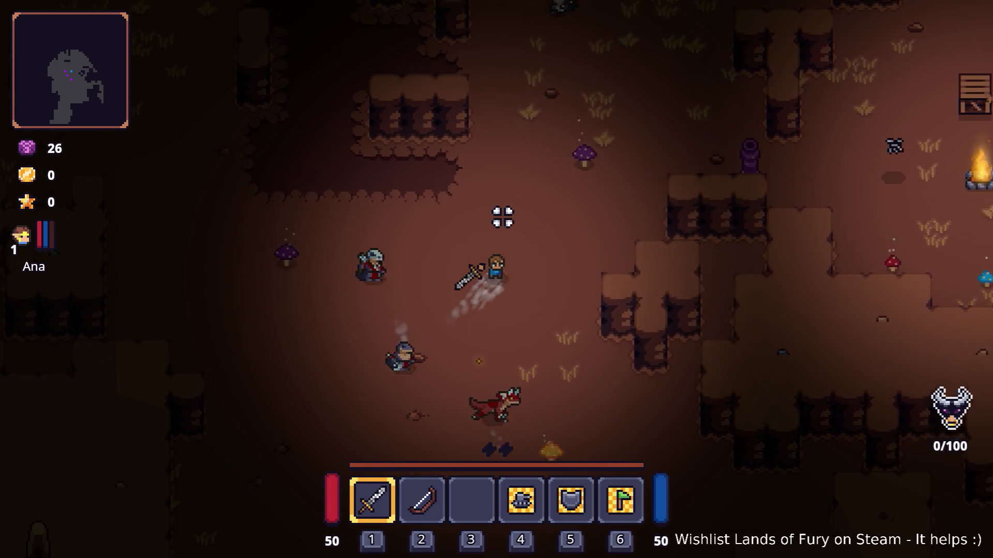
{"action": "key", "text": "w+d"}
{"action": "key", "text": "w+a"}
{"action": "key", "text": "a"}
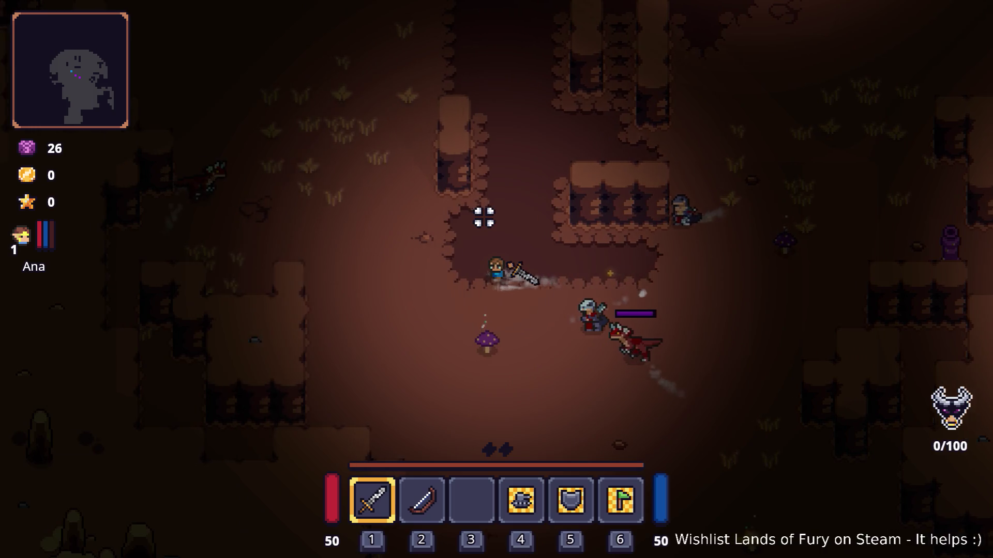
{"action": "key", "text": "w+a"}
{"action": "key", "text": "w"}
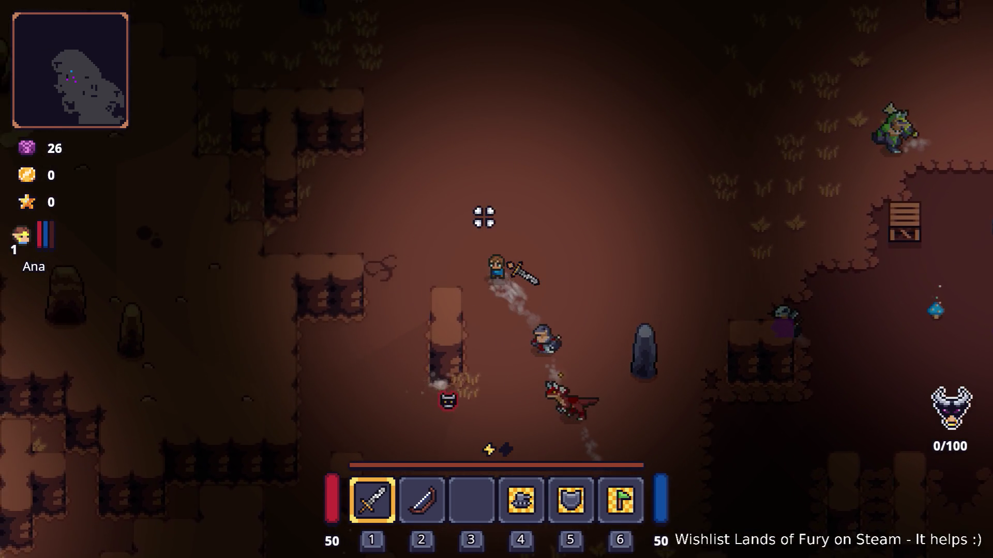
Head north to the campfire and purple totems, fighting the enemy group there.
{"action": "key", "text": "s+a"}
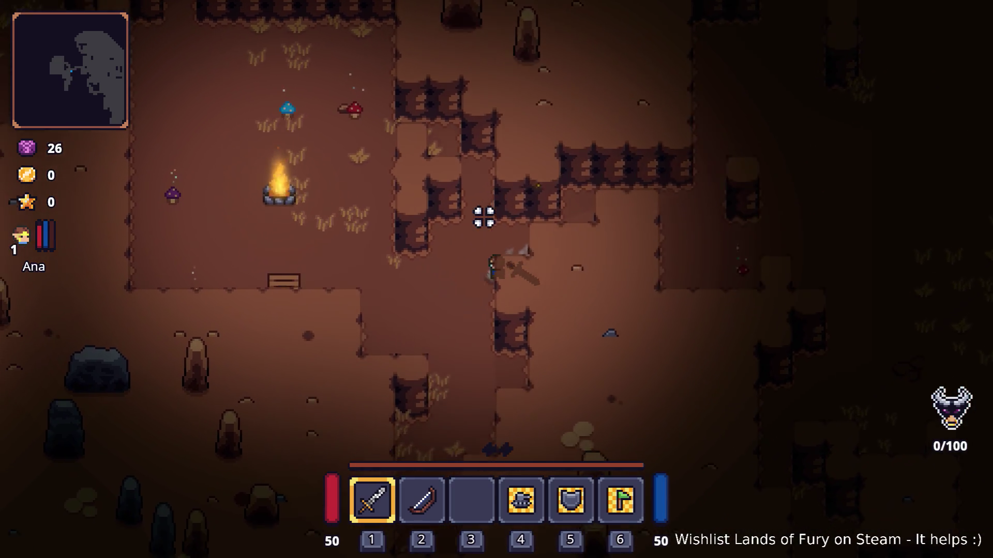
{"action": "key", "text": "w"}
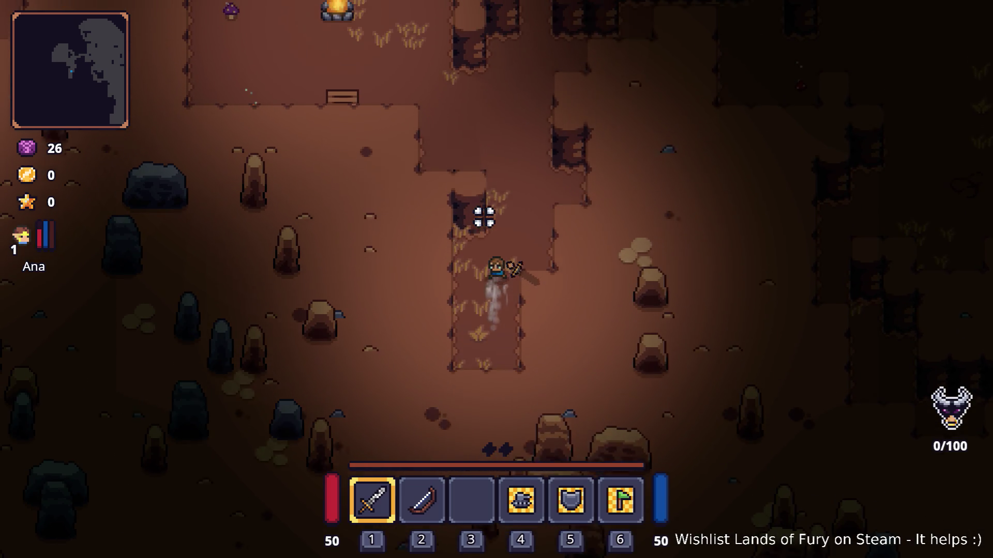
{"action": "key", "text": "w"}
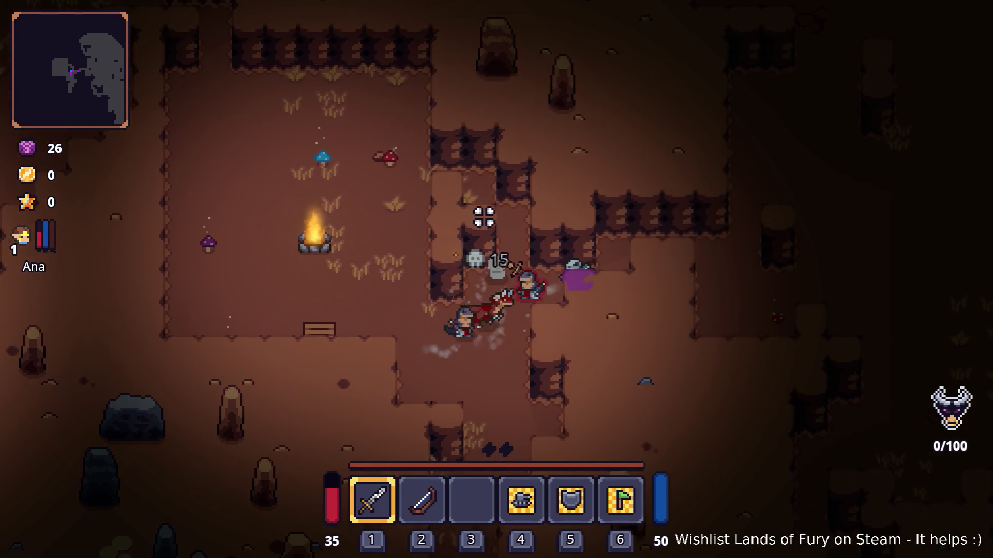
{"action": "key", "text": "a"}
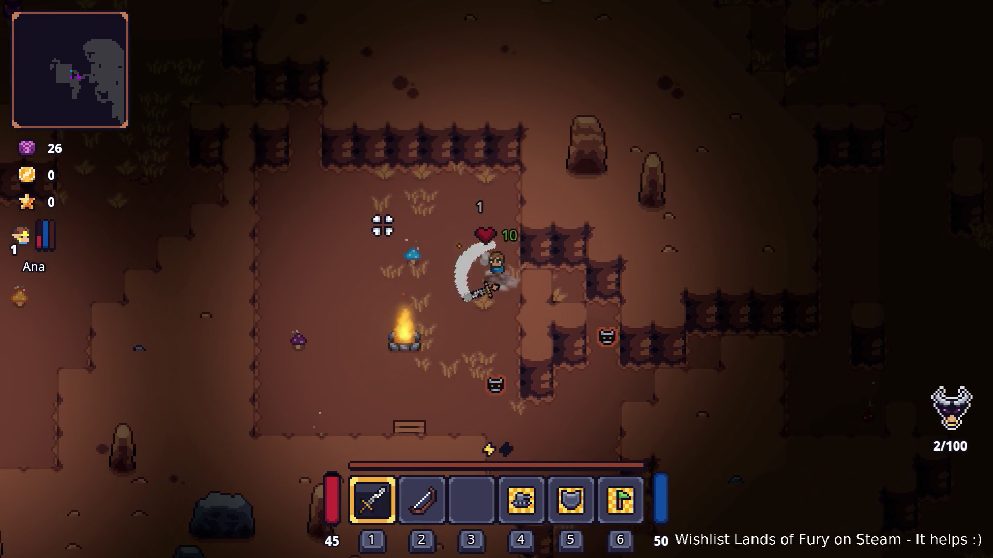
{"action": "key", "text": "w"}
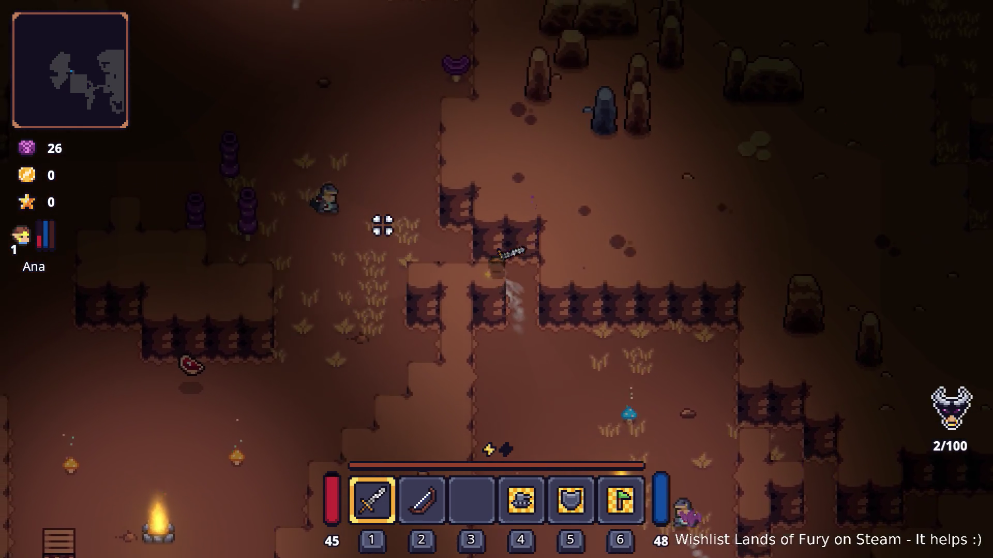
{"action": "key", "text": "w"}
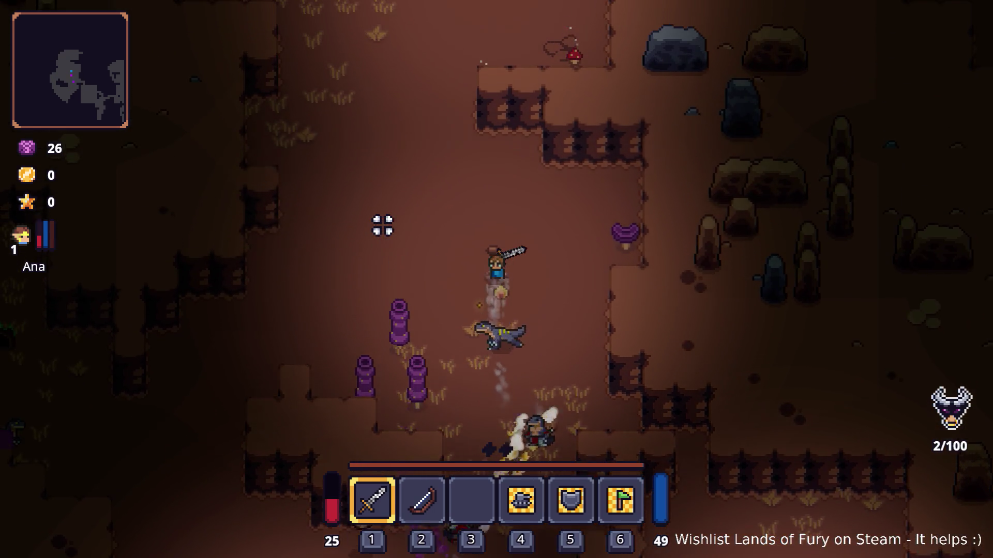
{"action": "key", "text": "w"}
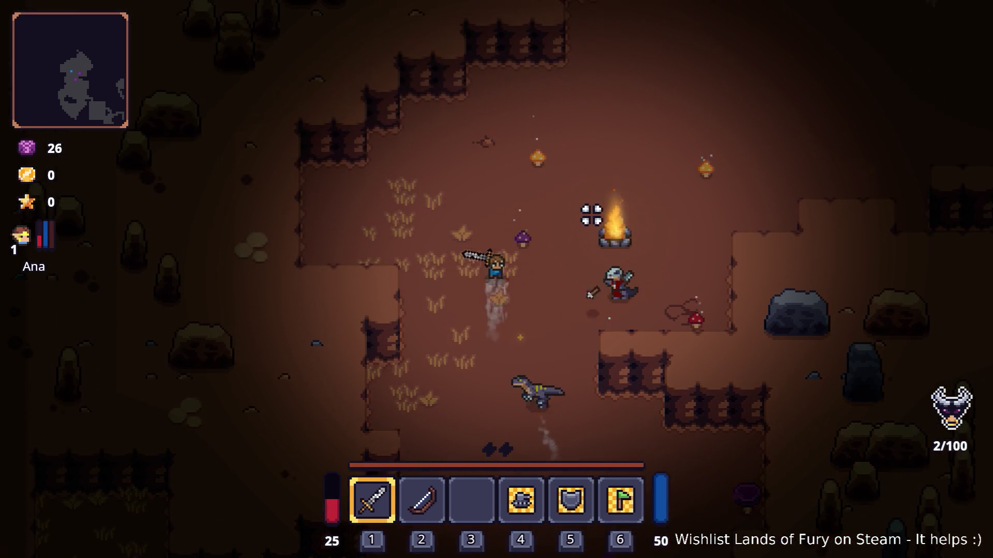
{"action": "key", "text": "d"}
{"action": "key", "text": "w"}
{"action": "key", "text": "d"}
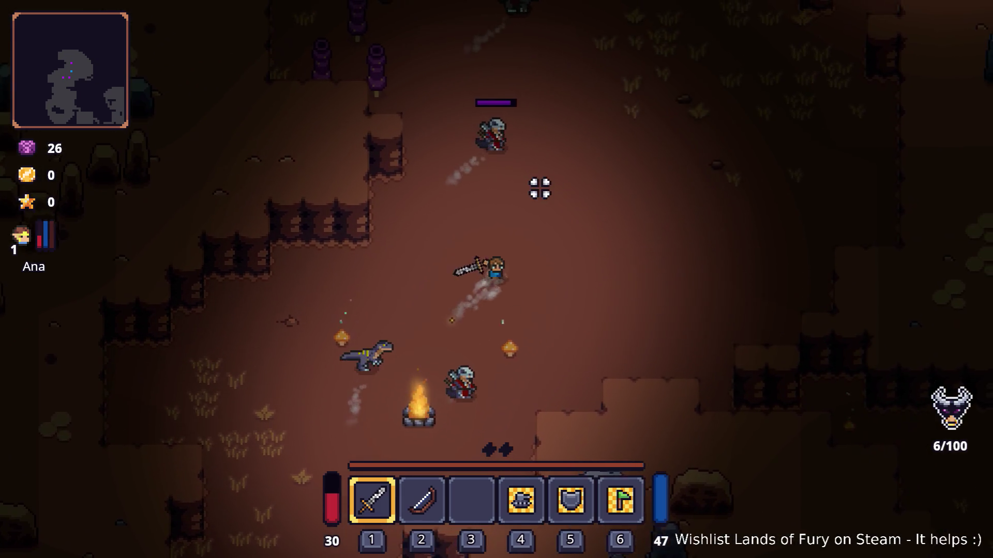
{"action": "key", "text": "w"}
{"action": "key", "text": "d"}
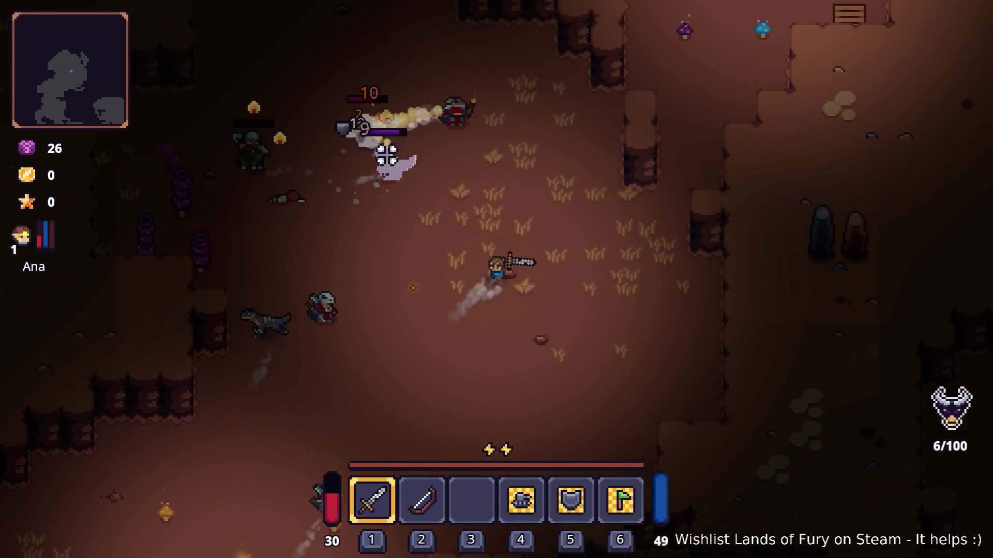
Escape the raptors by running north-west past the crates, fences and rocks.
{"action": "key", "text": "w"}
{"action": "key", "text": "a"}
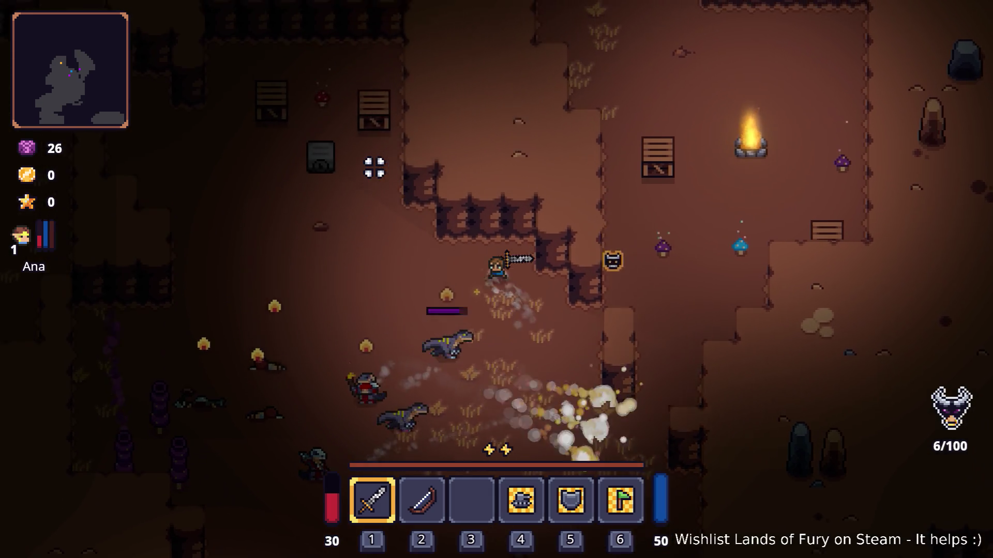
{"action": "key", "text": "a"}
{"action": "key", "text": "w"}
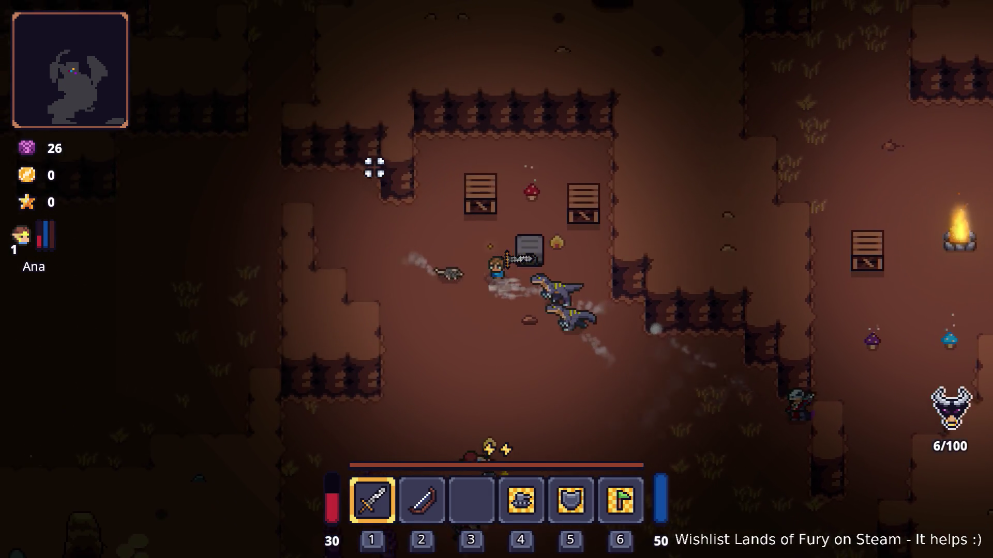
{"action": "key", "text": "w"}
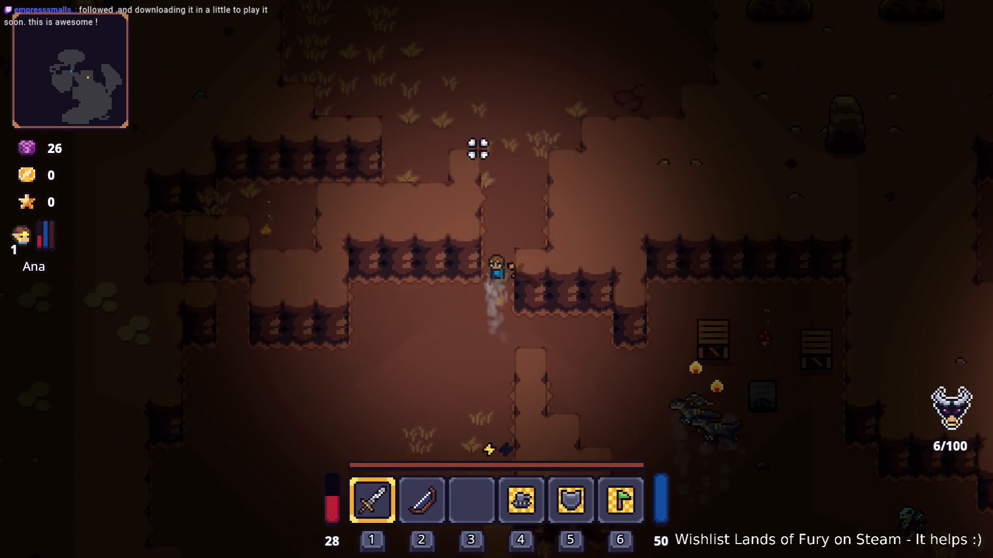
{"action": "key", "text": "w"}
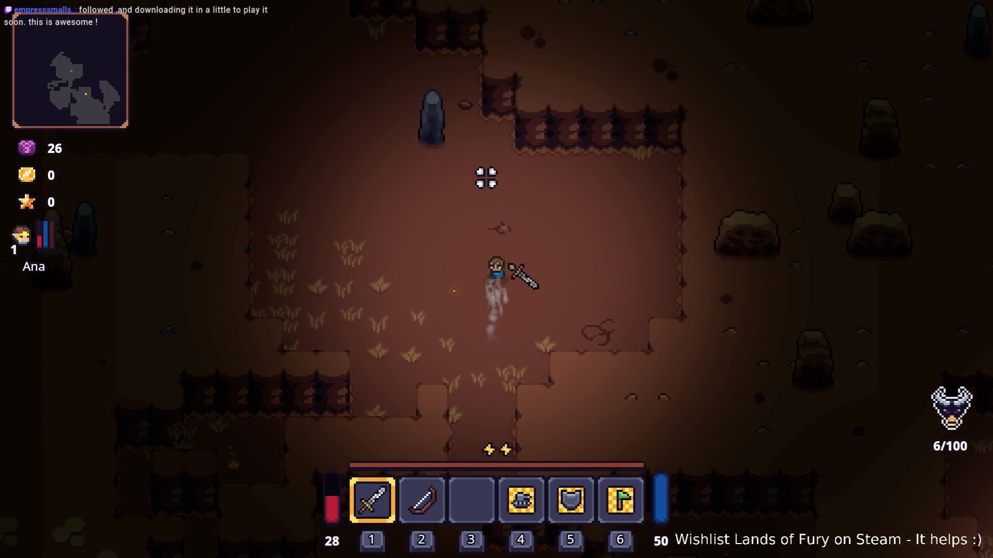
{"action": "key", "text": "a"}
{"action": "key", "text": "w"}
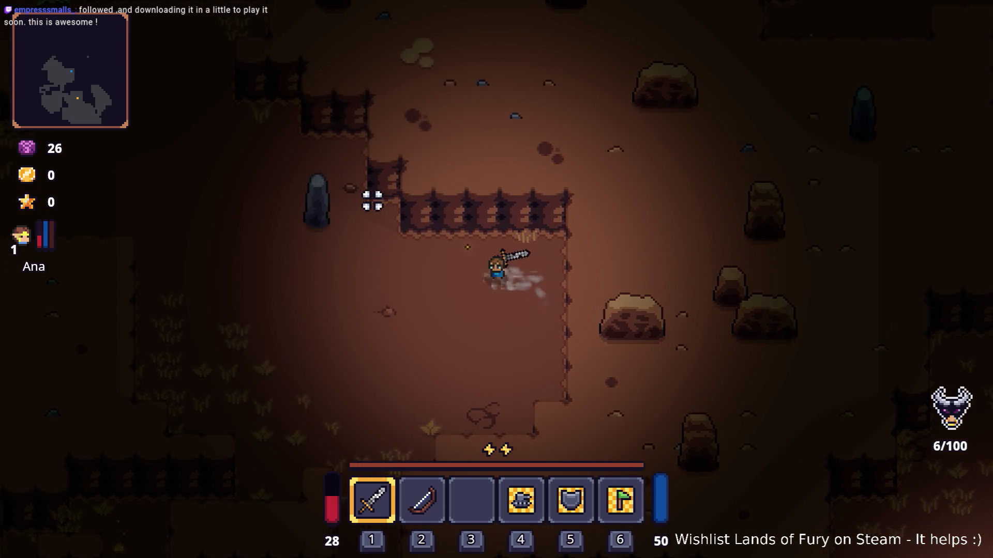
{"action": "key", "text": "a"}
{"action": "key", "text": "w"}
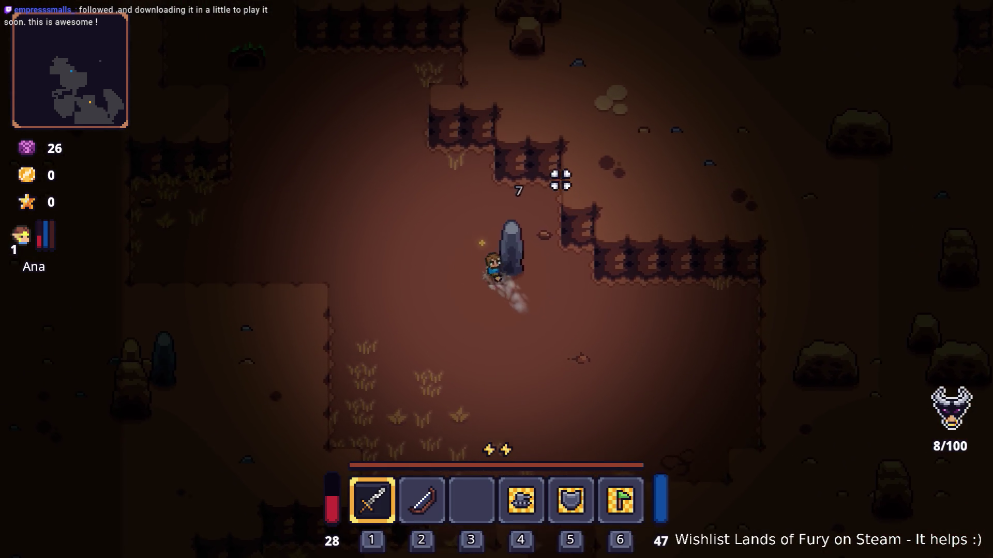
Break the standing stone, then head east to grab the mushroom near the crates.
{"action": "key", "text": "d"}
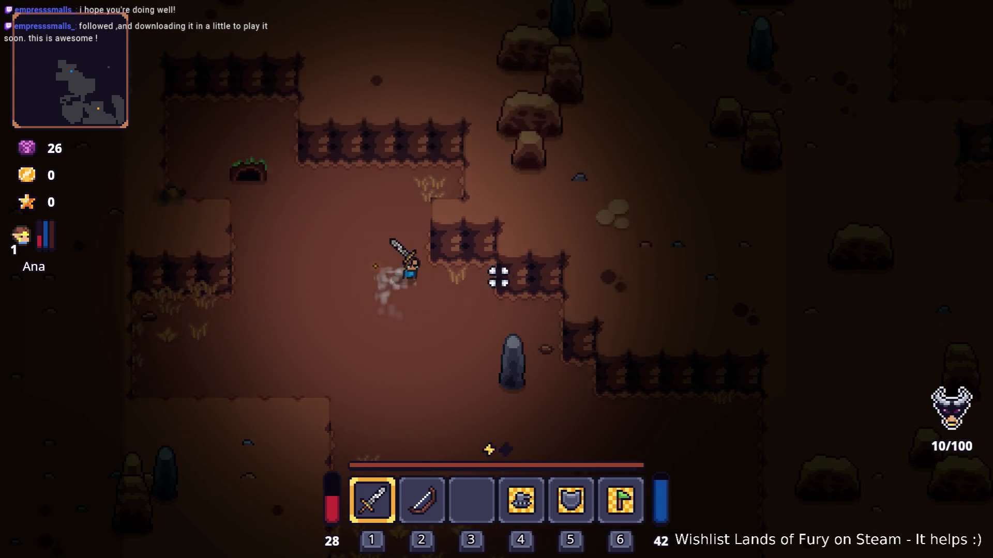
{"action": "left_click", "coordinate": [428, 350]}
{"action": "left_click", "coordinate": [436, 330]}
{"action": "left_click", "coordinate": [436, 329]}
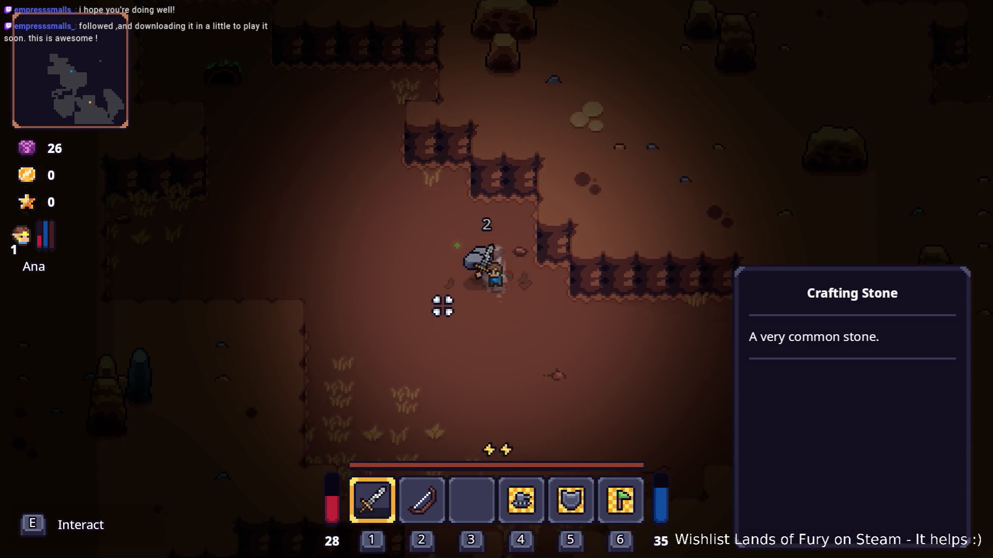
{"action": "key", "text": "s"}
{"action": "key", "text": "s"}
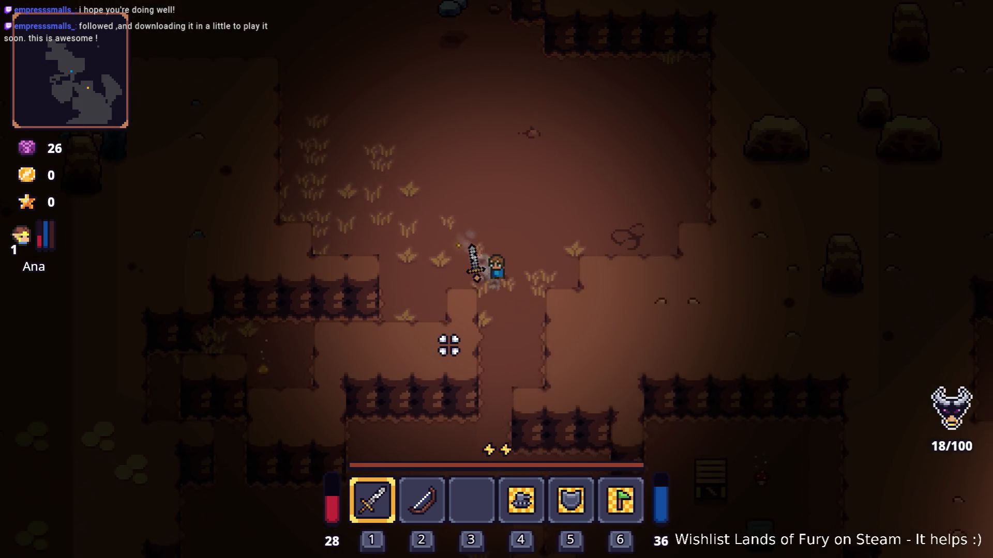
{"action": "key", "text": "d"}
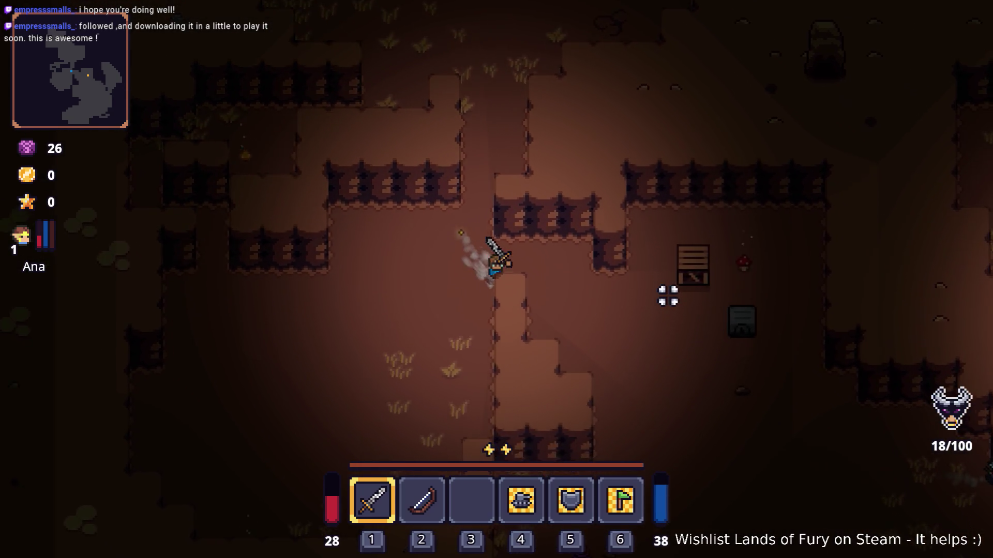
{"action": "key", "text": "d"}
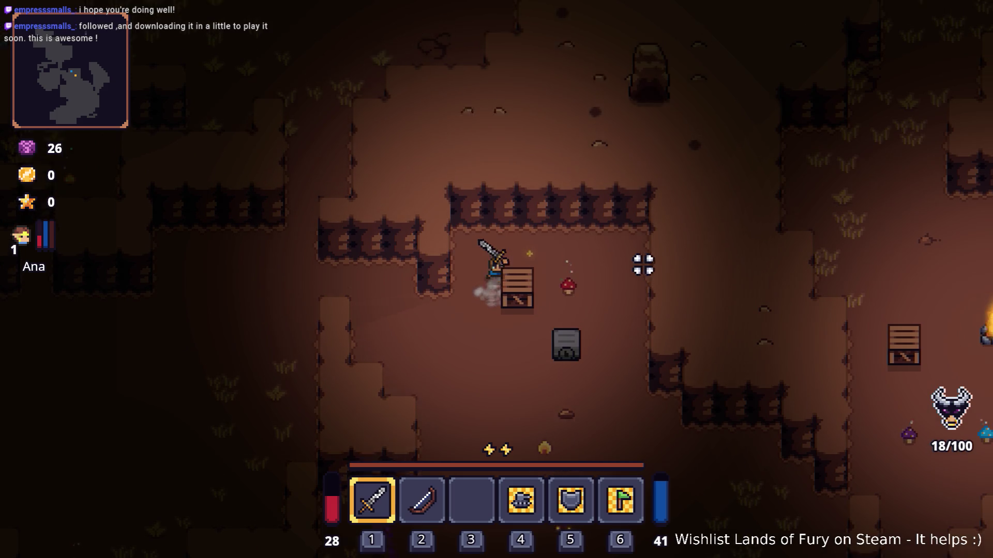
{"action": "left_click", "coordinate": [527, 296]}
Run south and east past enemies, swinging at one near the campfire.
{"action": "key", "text": "s"}
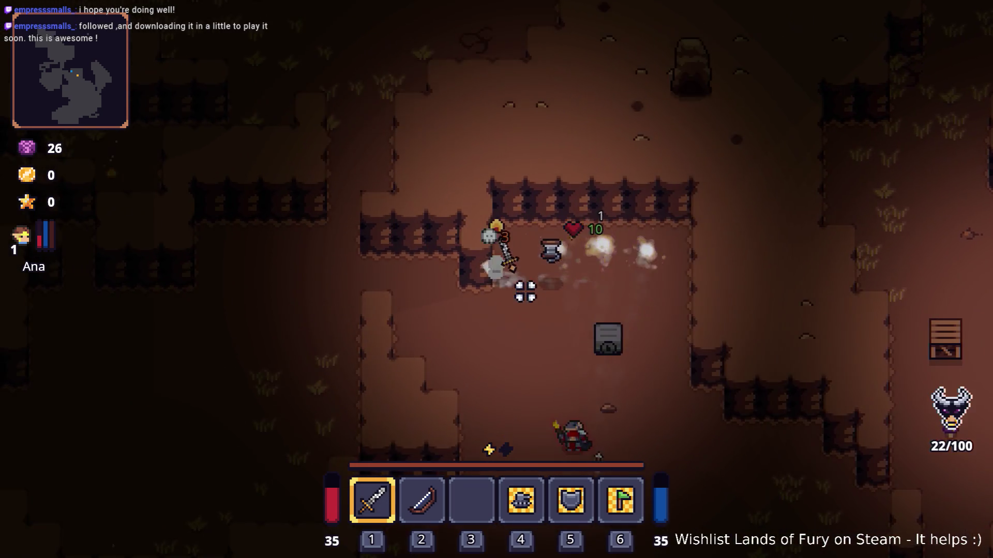
{"action": "key", "text": "s"}
{"action": "key", "text": "d"}
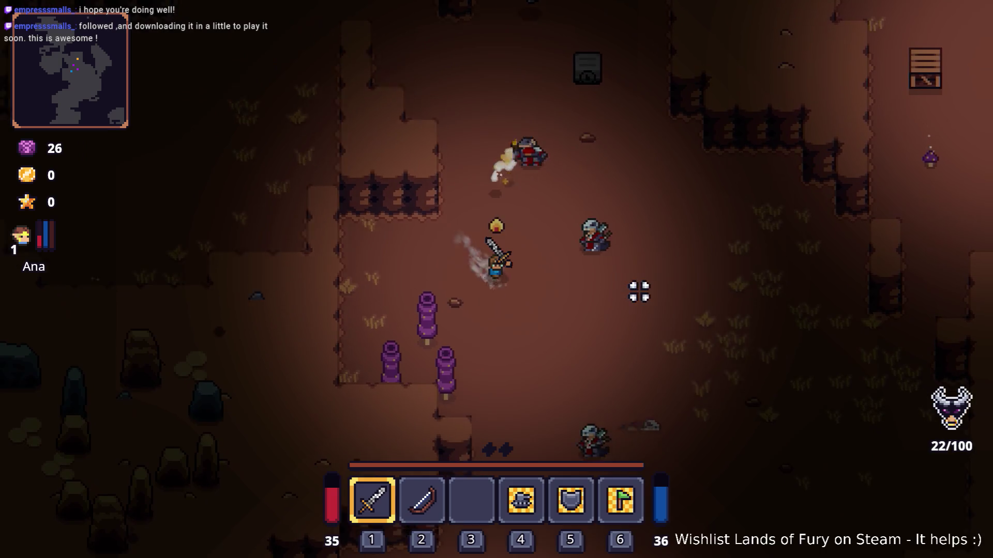
{"action": "key", "text": "d"}
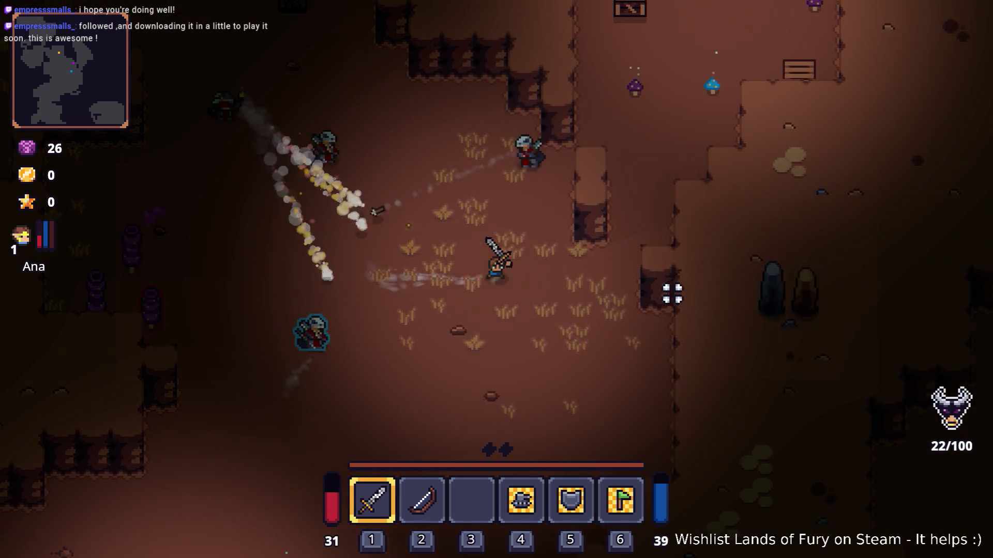
{"action": "key", "text": "w"}
{"action": "left_click", "coordinate": [568, 169]}
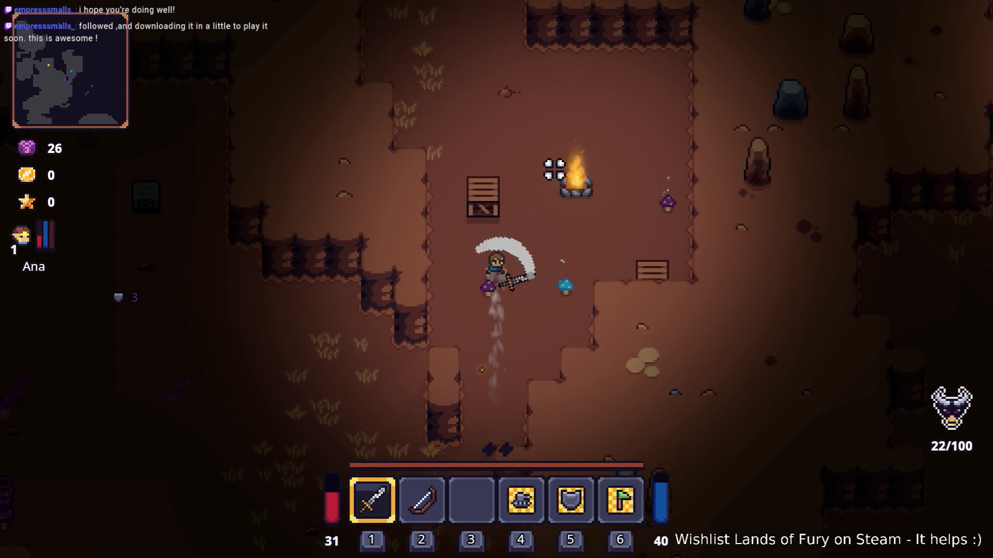
{"action": "key", "text": "s"}
{"action": "key", "text": "s"}
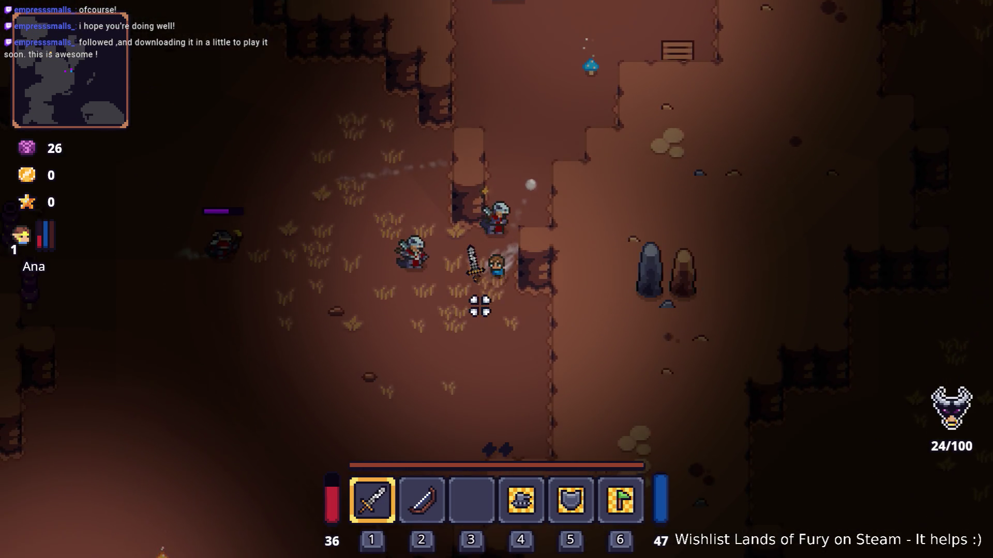
{"action": "key", "text": "a"}
{"action": "key", "text": "s"}
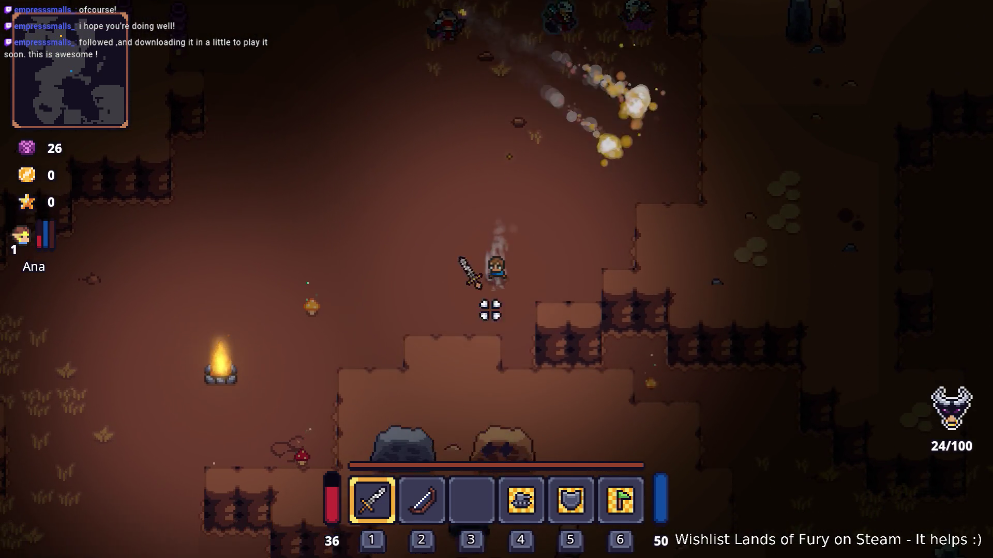
{"action": "key", "text": "d"}
{"action": "key", "text": "s"}
{"action": "key", "text": "d"}
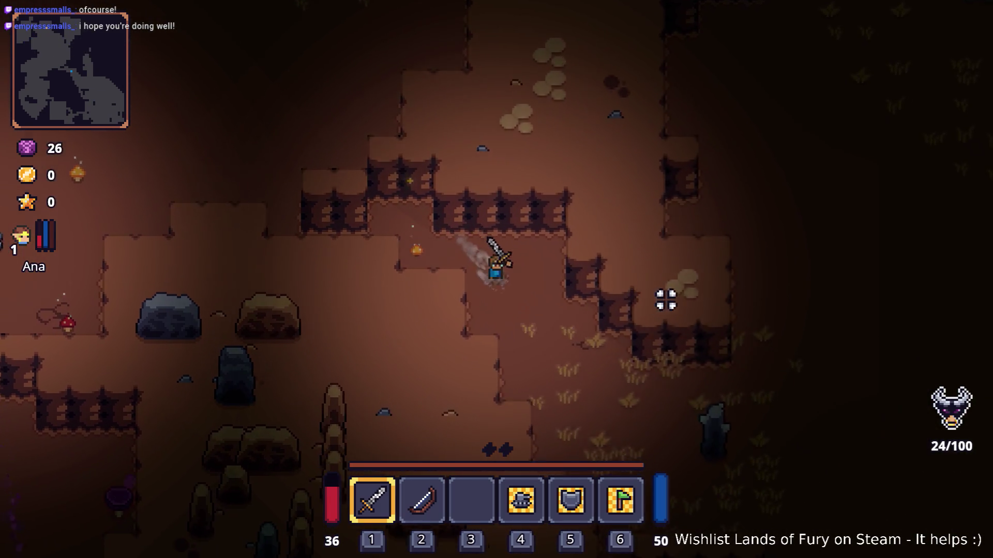
Push north-east past the purple bushes and gravestone, fighting until the Game over screen.
{"action": "key", "text": "d"}
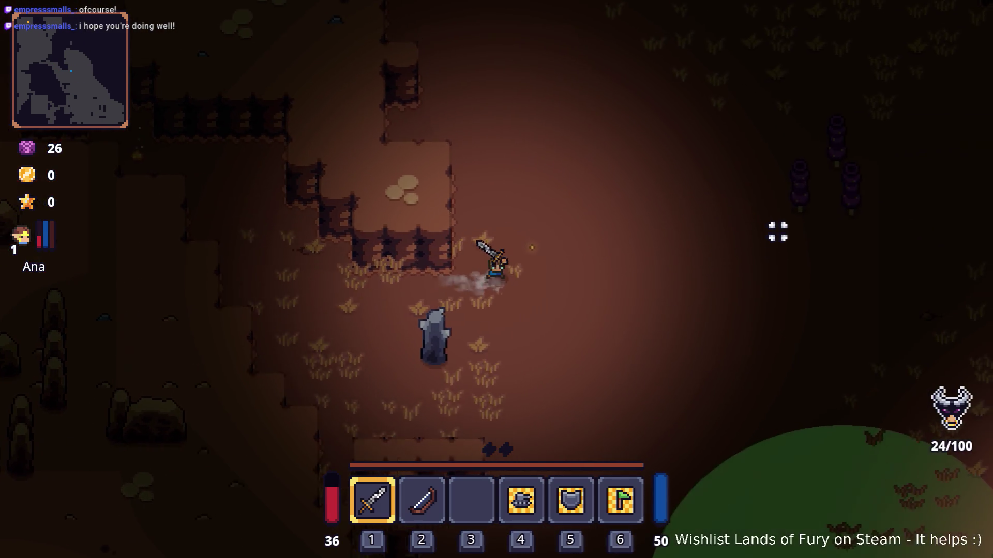
{"action": "key", "text": "w"}
{"action": "key", "text": "w"}
{"action": "key", "text": "d"}
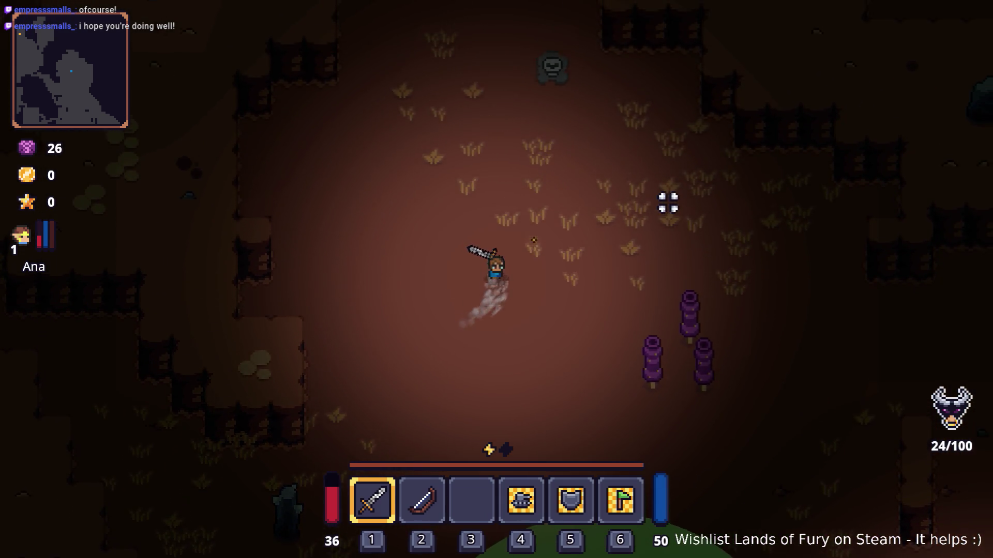
{"action": "key", "text": "w"}
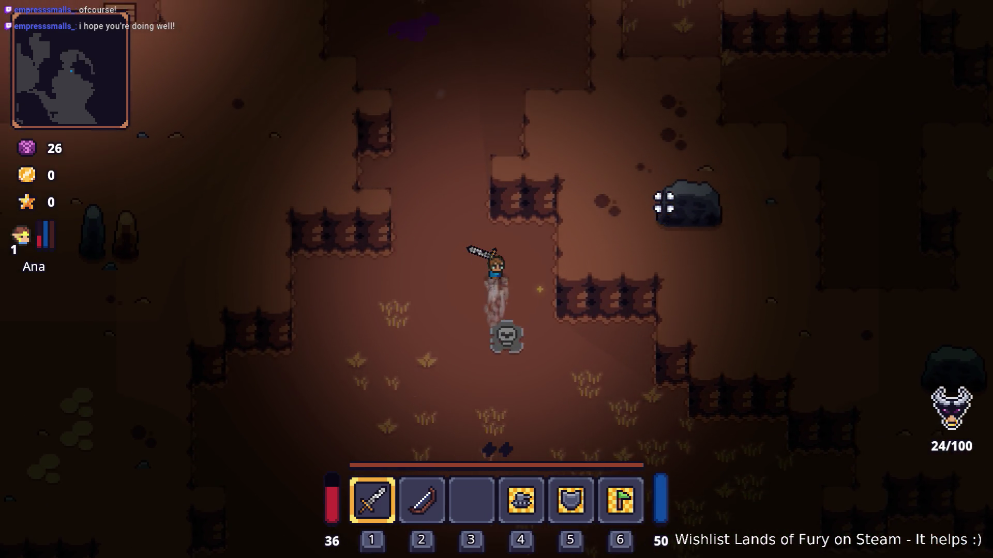
{"action": "key", "text": "w"}
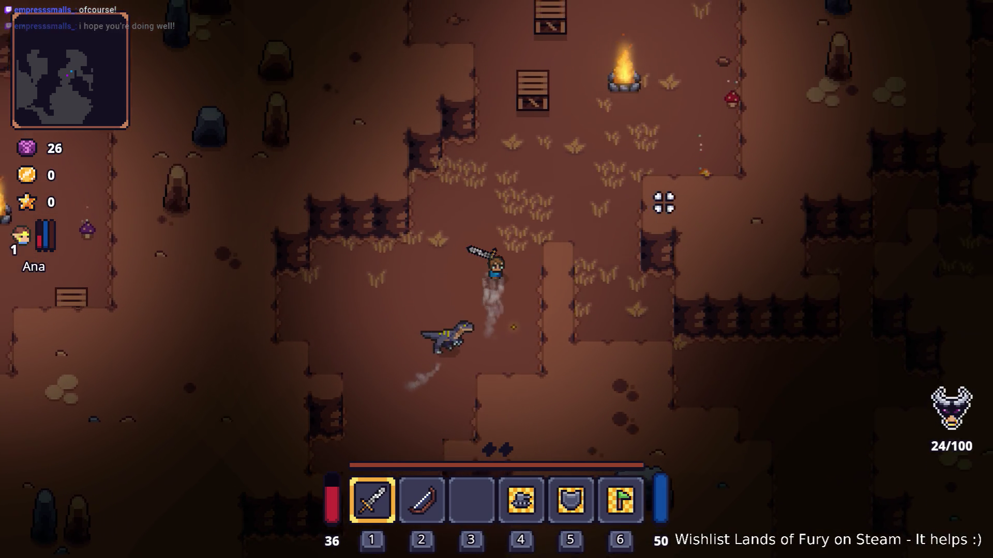
{"action": "key", "text": "d"}
{"action": "key", "text": "s"}
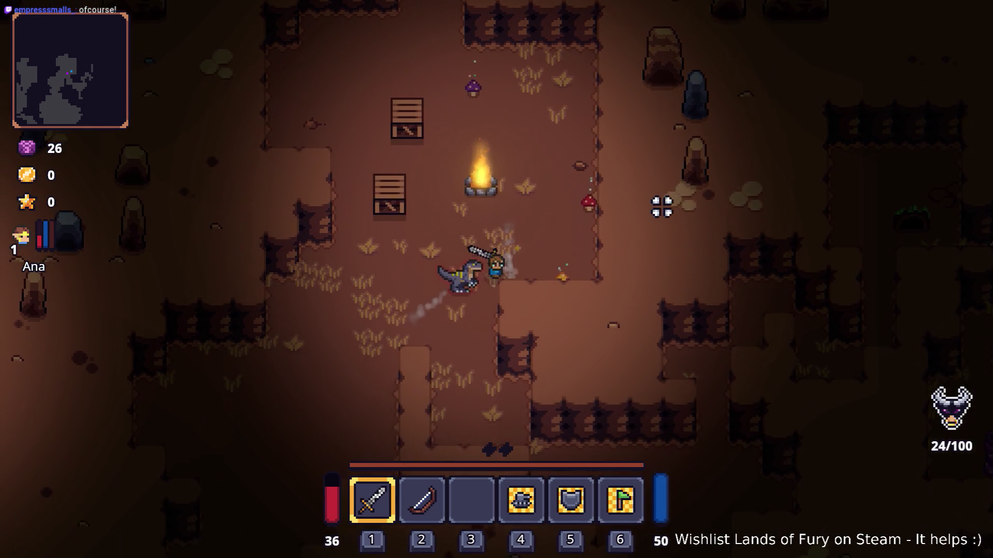
{"action": "key", "text": "d"}
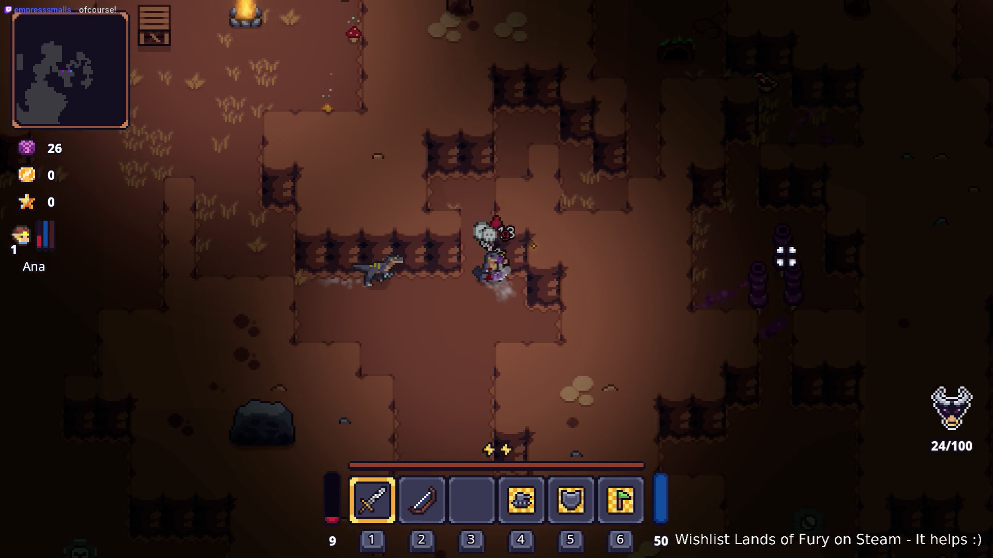
{"action": "key", "text": "w"}
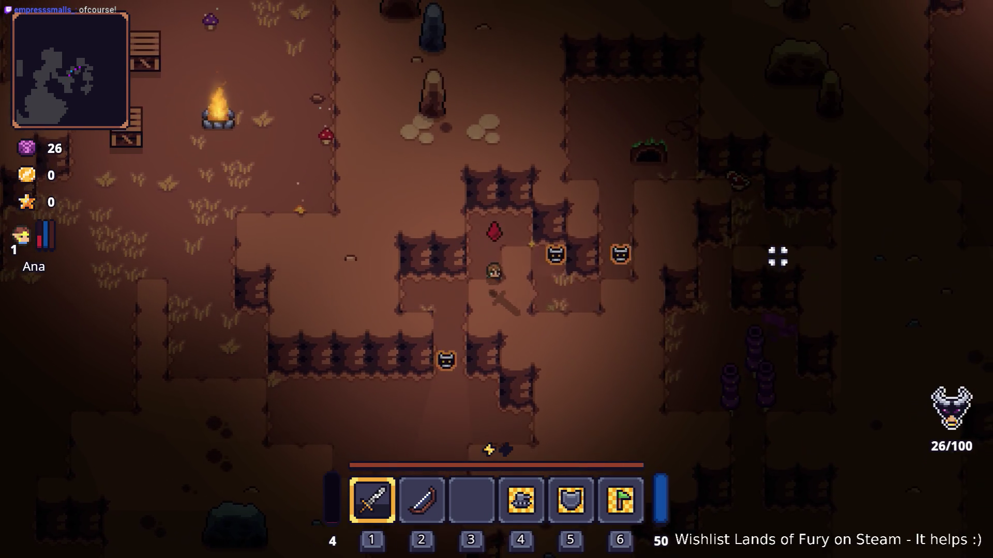
{"action": "key", "text": "w"}
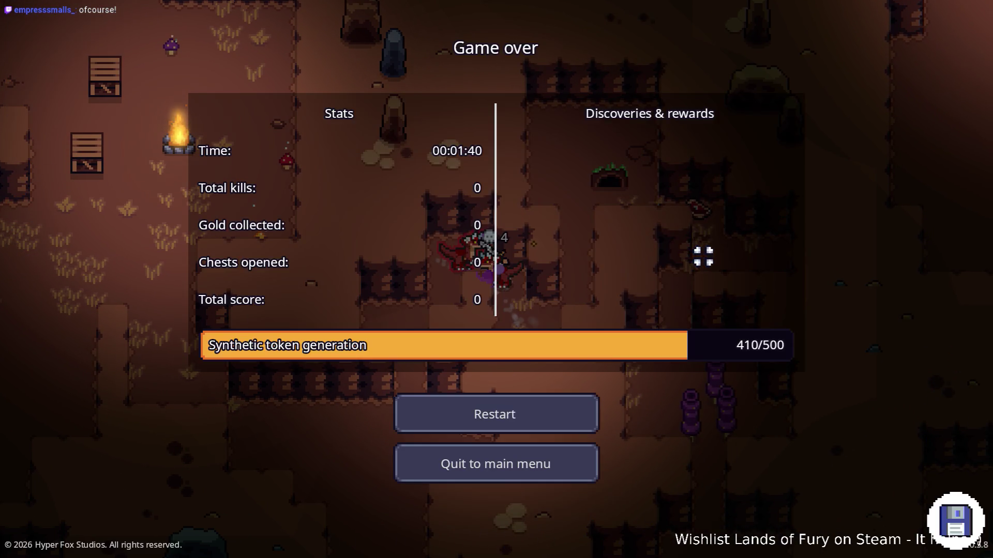
Restart the run after game over and add an item with the console's PlayerAddItem command.
{"action": "left_click", "coordinate": [561, 409]}
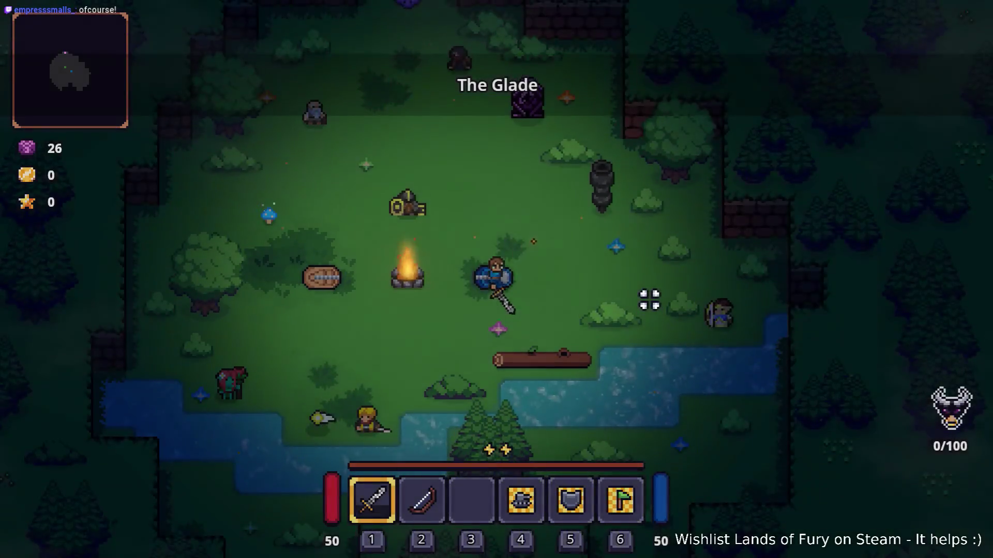
{"action": "key", "text": "w"}
{"action": "key", "text": "grave"}
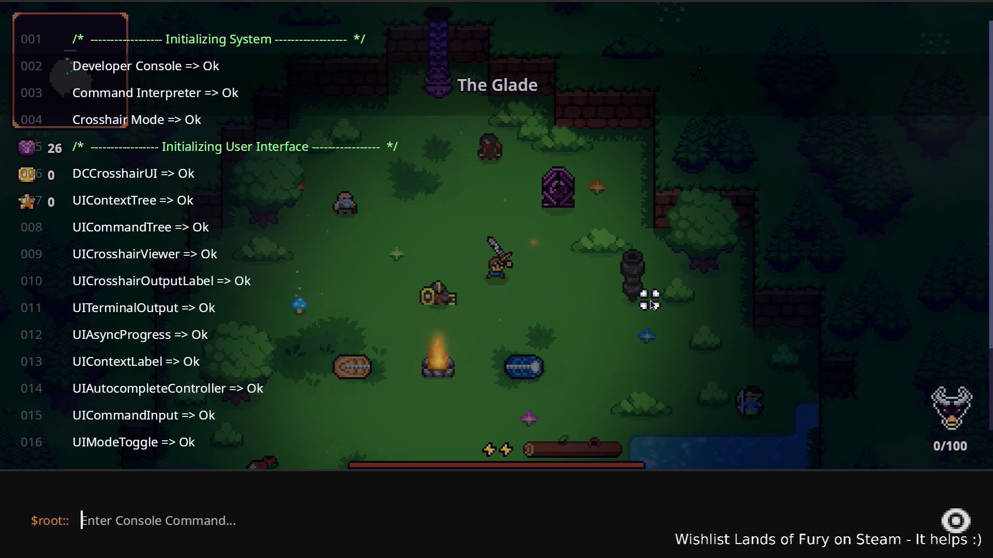
{"action": "type", "text": "Player."}
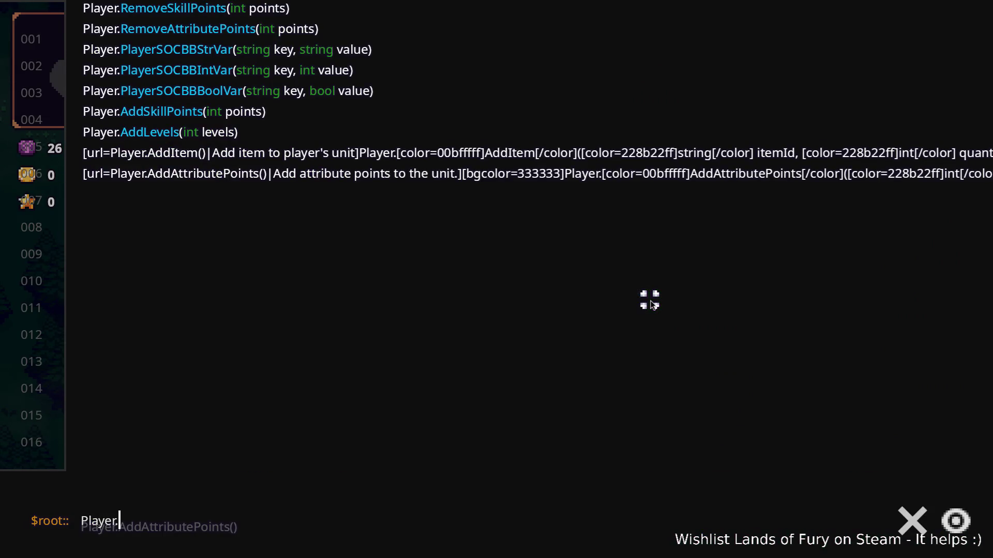
{"action": "type", "text": "AddItem(b"}
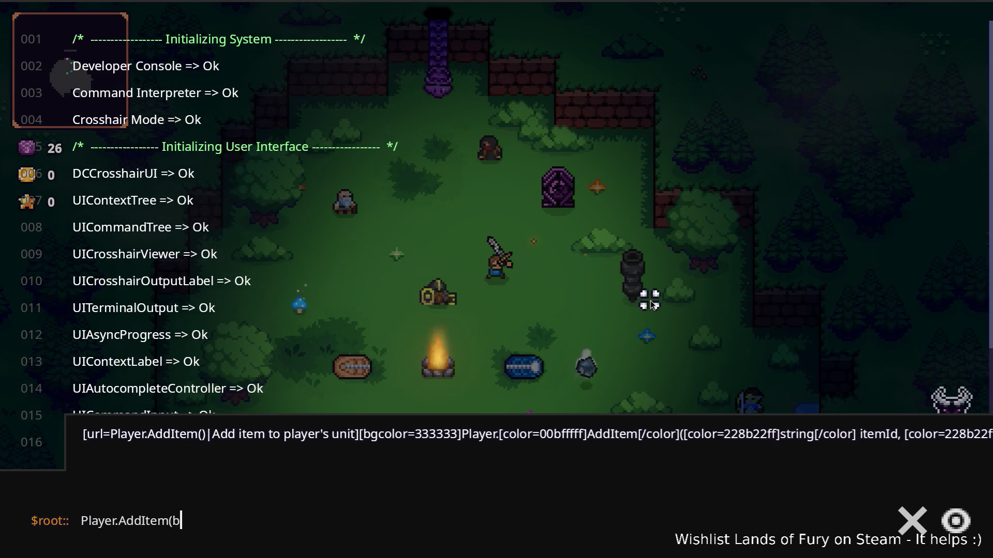
{"action": "type", "text": ")"}
{"action": "key", "text": "Return"}
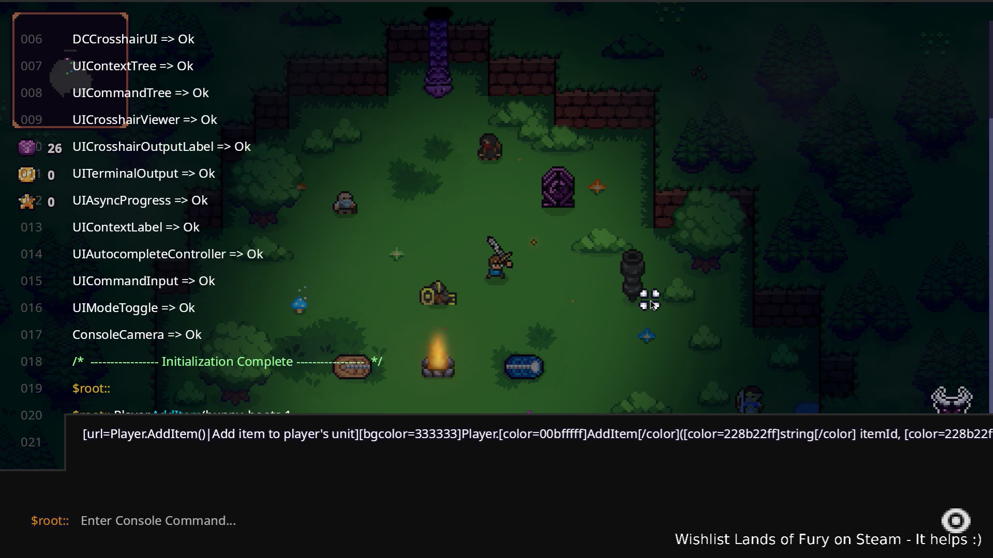
{"action": "key", "text": "grave"}
Equip the Bunny Boots in the inventory's boots slot.
{"action": "key", "text": "i"}
{"action": "left_click", "coordinate": [472, 378]}
{"action": "left_click", "coordinate": [672, 491]}
{"action": "key", "text": "i"}
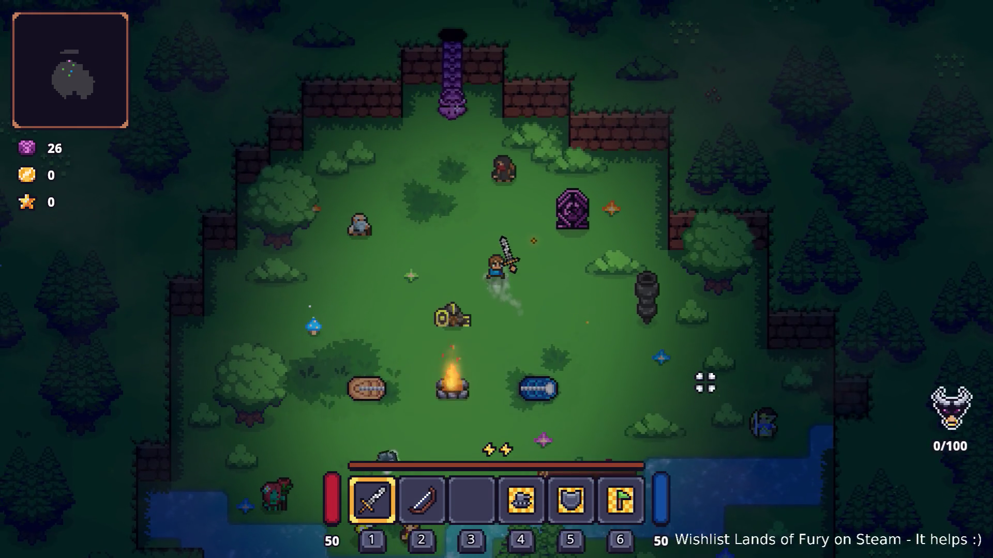
Add a ring of speed via the console, then enter the portal to Cavernous Depths.
{"action": "key", "text": "grave"}
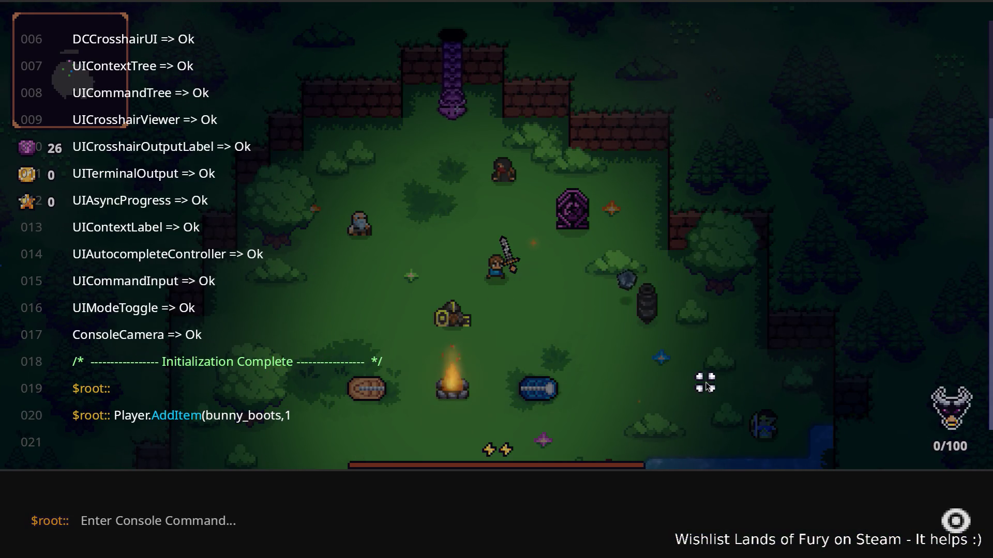
{"action": "key", "text": "Up"}
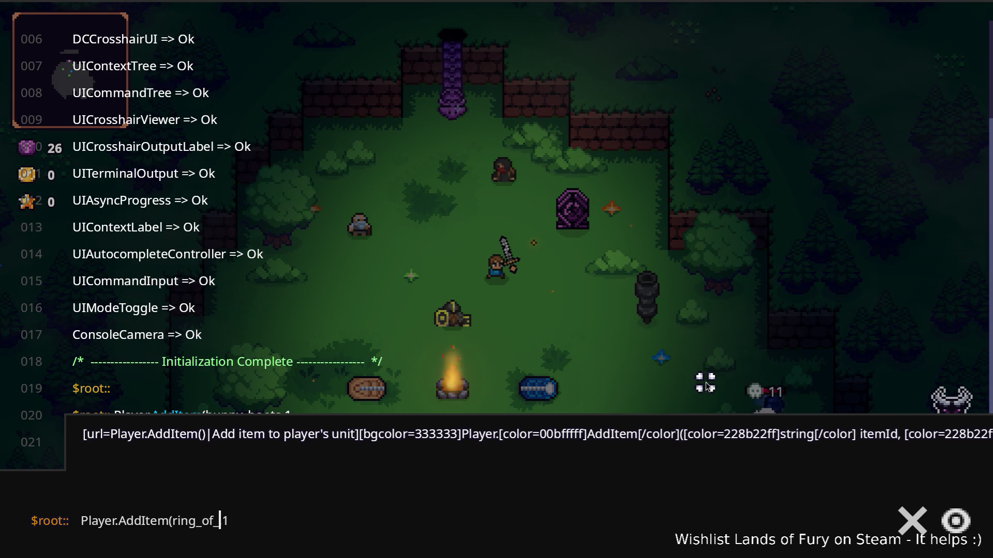
{"action": "type", "text": "d"}
{"action": "key", "text": "Return"}
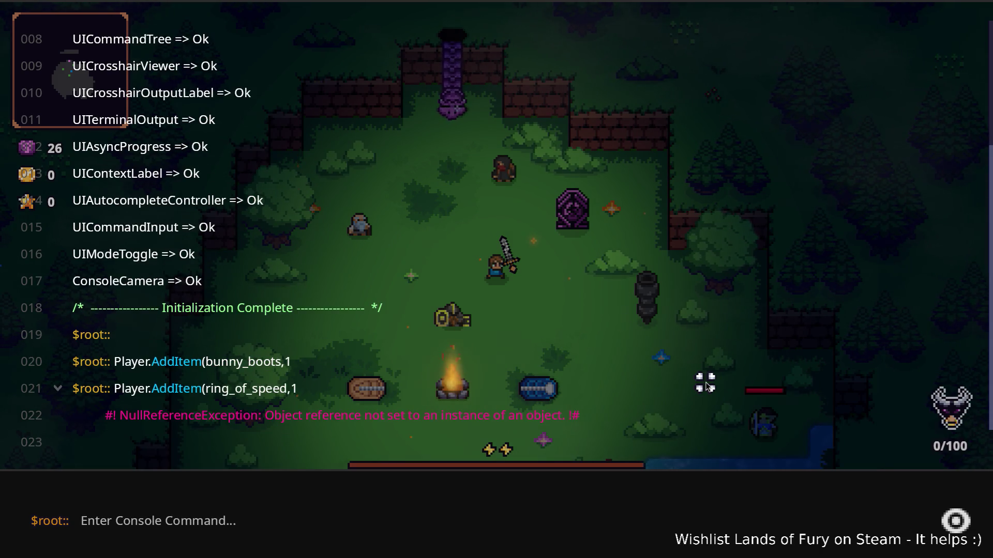
{"action": "key", "text": "Up"}
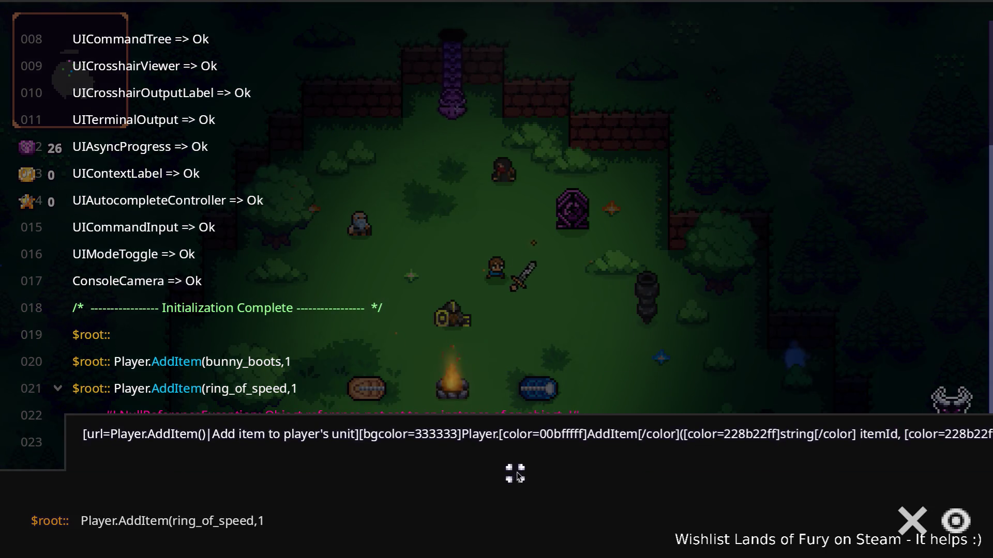
{"action": "key", "text": "Escape"}
{"action": "key", "text": "w"}
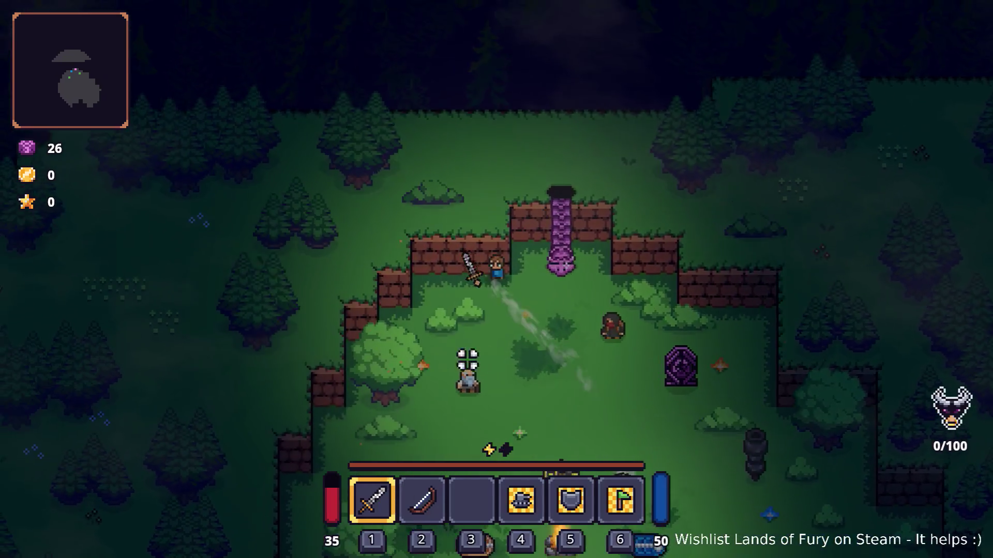
{"action": "key", "text": "e"}
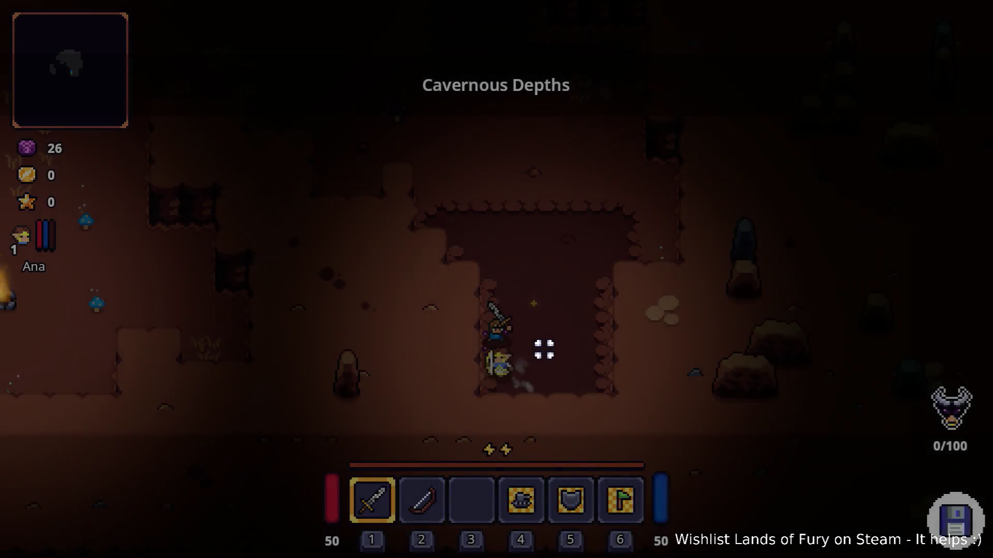
Strike the red enemy with the sword and back away up-left.
{"action": "key", "text": "grave"}
{"action": "type", "text": "Pla"}
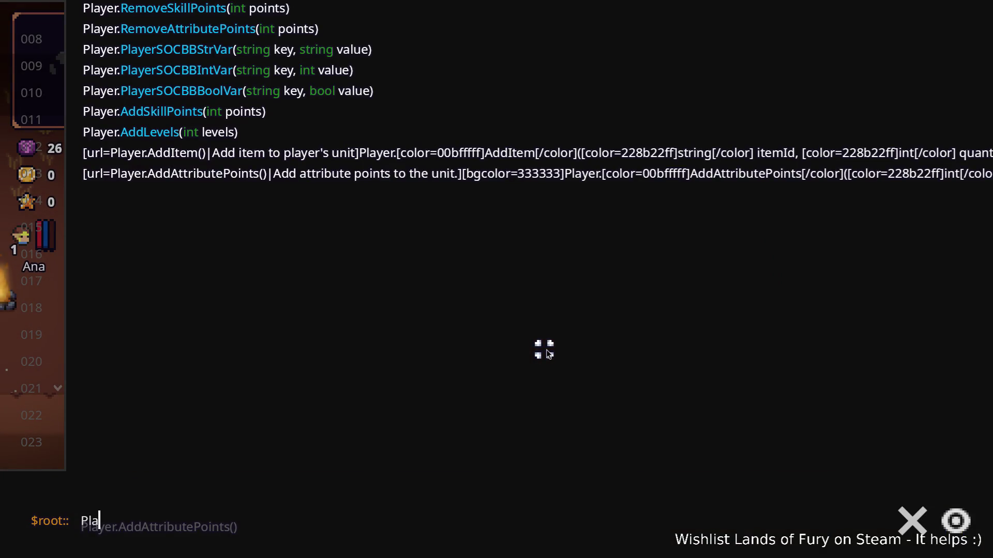
{"action": "type", "text": "ye"}
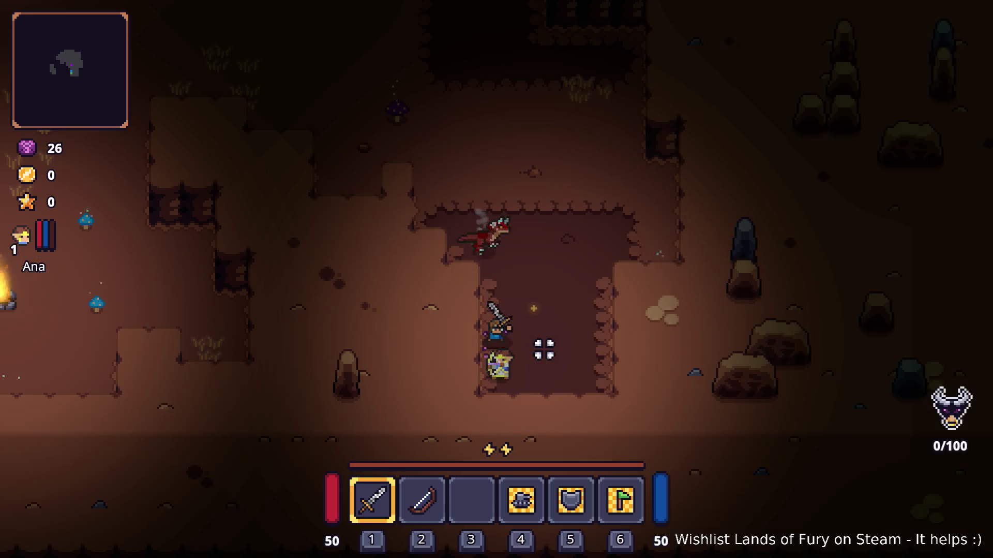
{"action": "left_click", "coordinate": [543, 349]}
{"action": "key", "text": "w"}
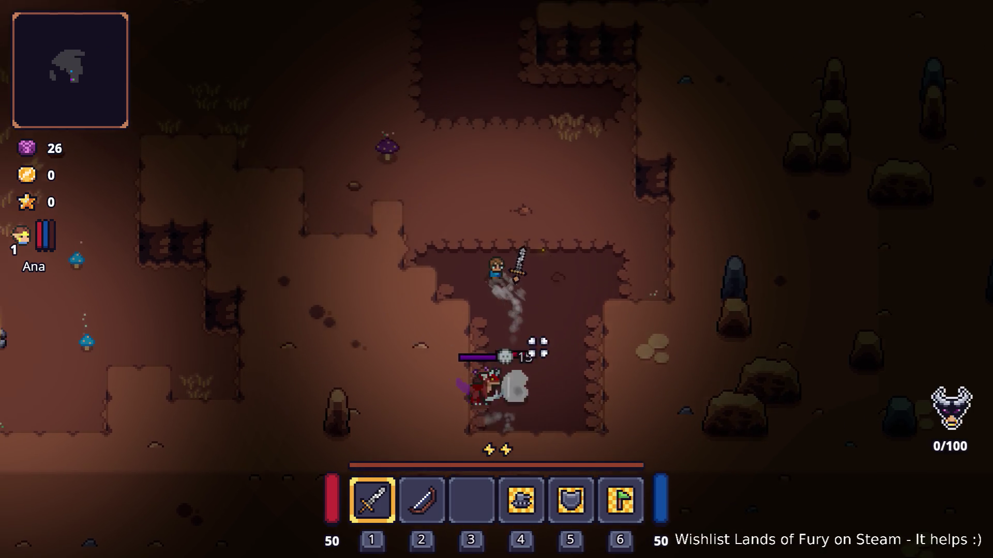
{"action": "key", "text": "w"}
{"action": "key", "text": "a"}
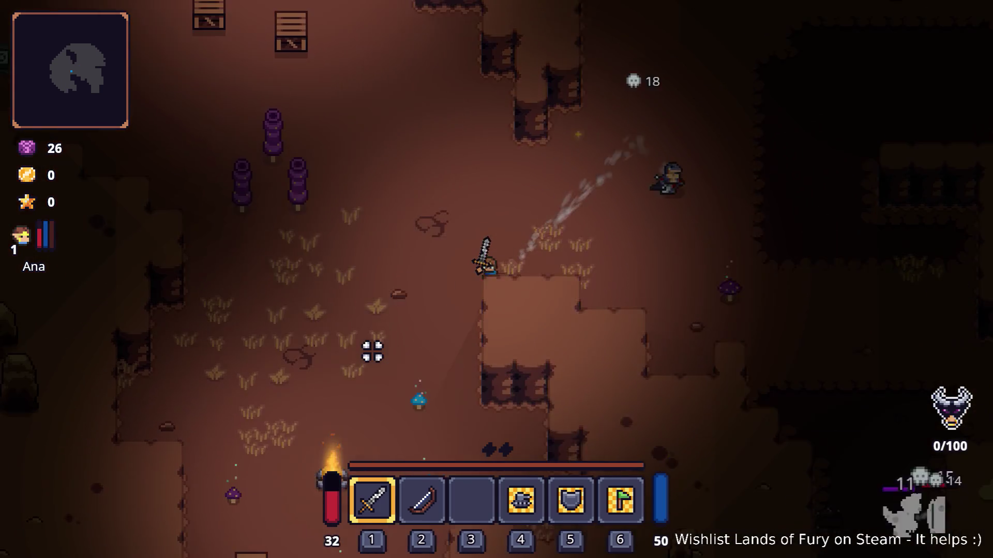
Explore up-left past the campfire and crates toward another campfire.
{"action": "key", "text": "s"}
{"action": "key", "text": "a"}
{"action": "key", "text": "w"}
{"action": "key", "text": "a"}
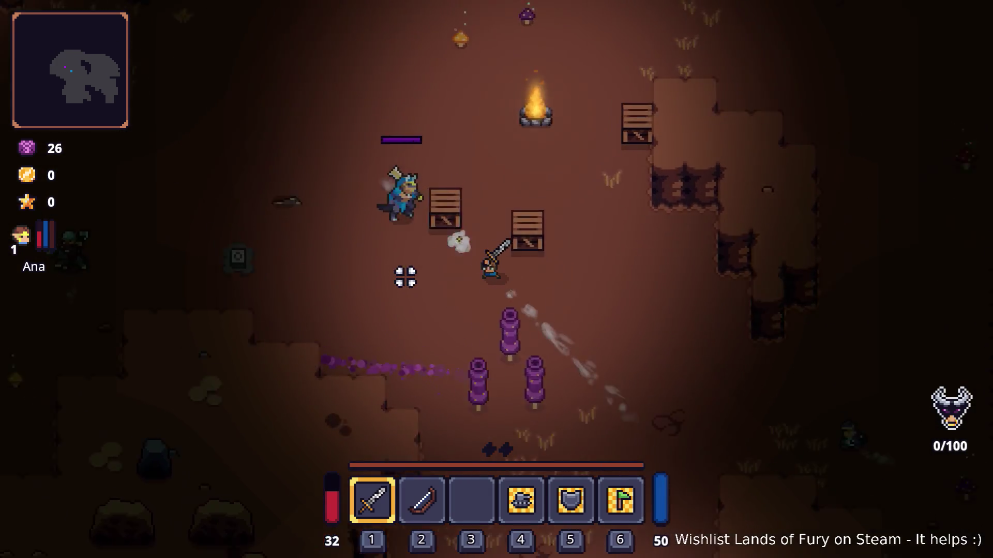
{"action": "key", "text": "w"}
{"action": "key", "text": "a"}
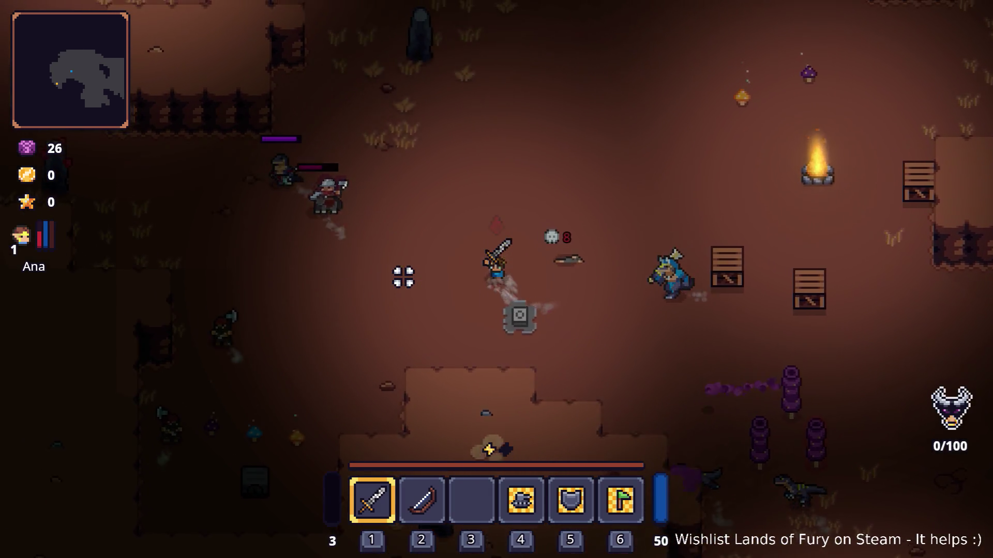
{"action": "key", "text": "w"}
{"action": "key", "text": "a"}
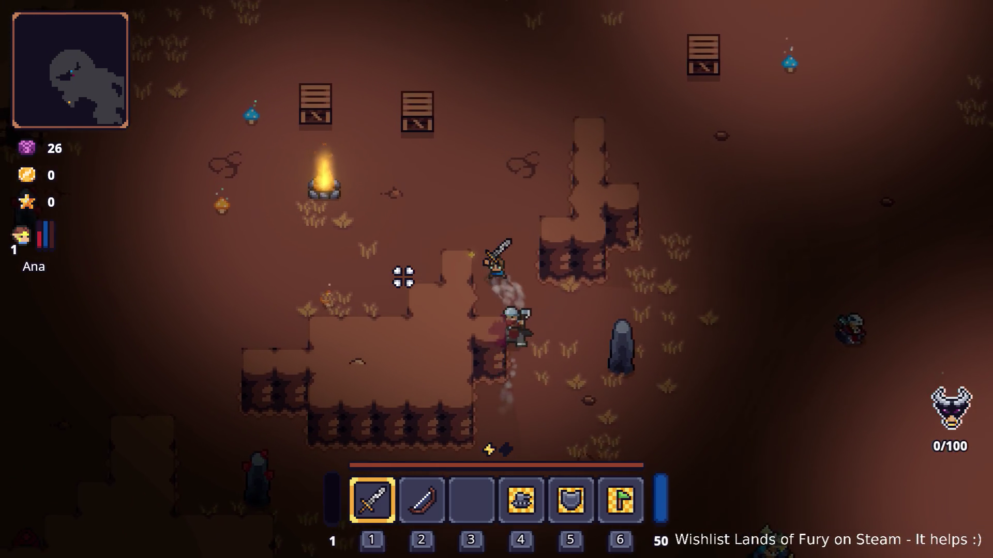
{"action": "key", "text": "a"}
{"action": "key", "text": "s"}
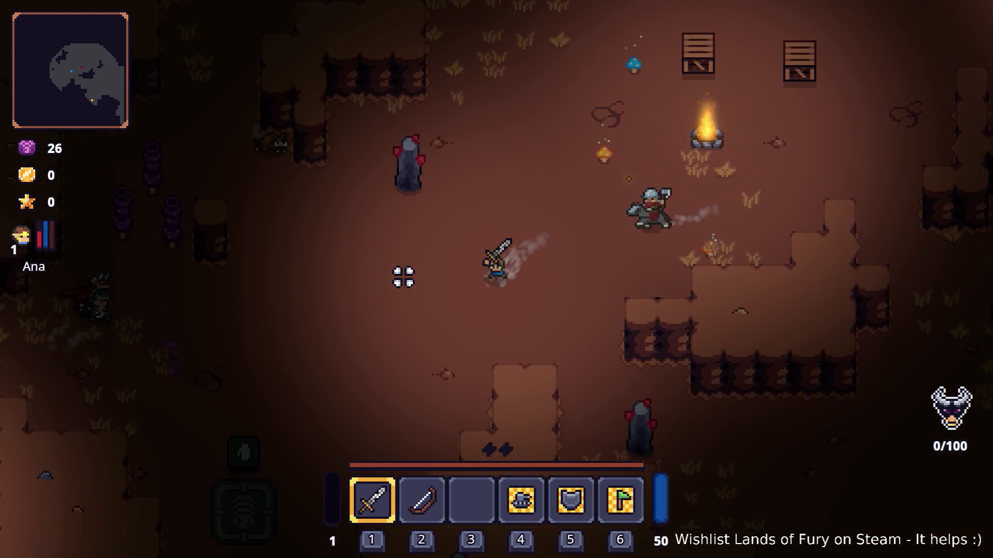
{"action": "key", "text": "a"}
{"action": "key", "text": "s"}
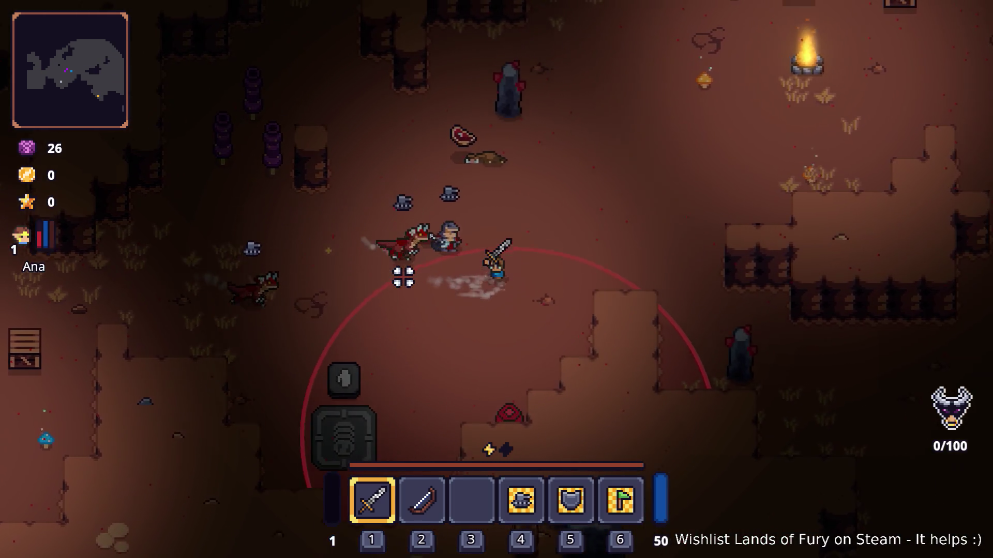
Cross the camp up-right into the rocky area and slip past the spike trap.
{"action": "key", "text": "d"}
{"action": "key", "text": "w"}
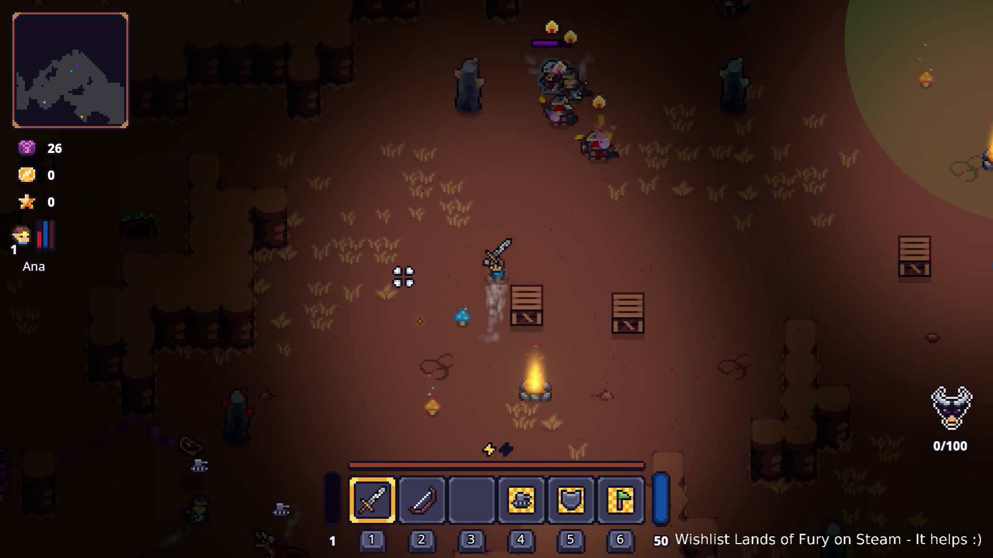
{"action": "key", "text": "d"}
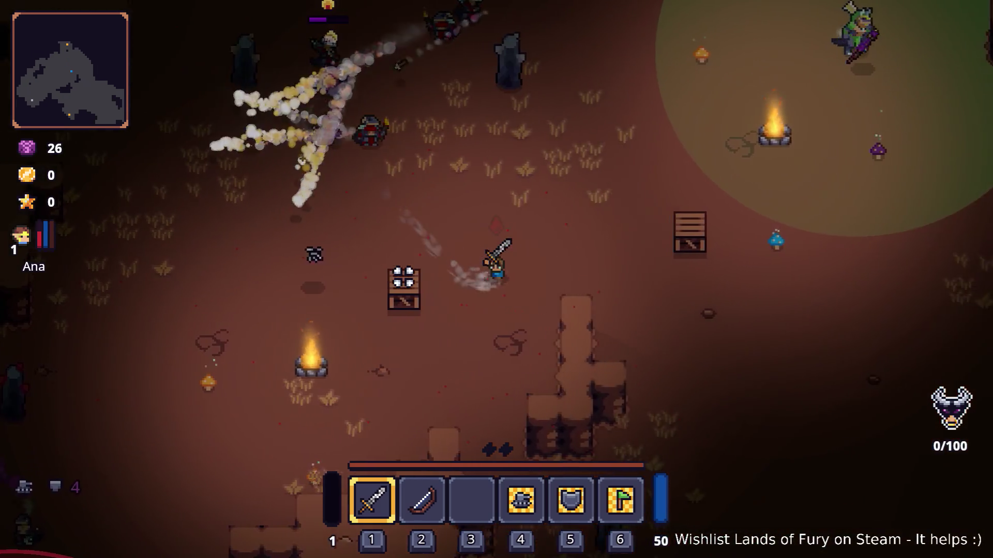
{"action": "key", "text": "w"}
{"action": "key", "text": "d"}
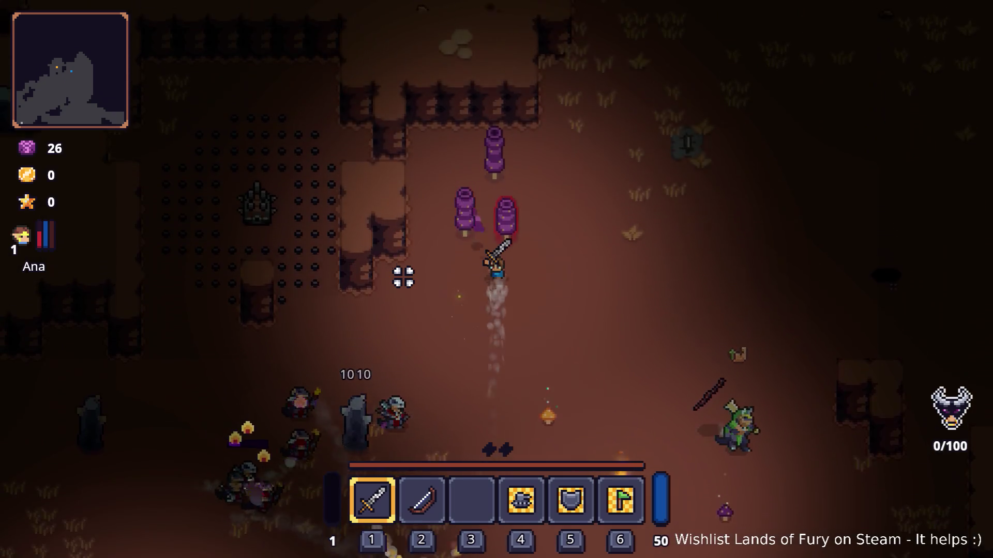
{"action": "key", "text": "a"}
{"action": "key", "text": "w"}
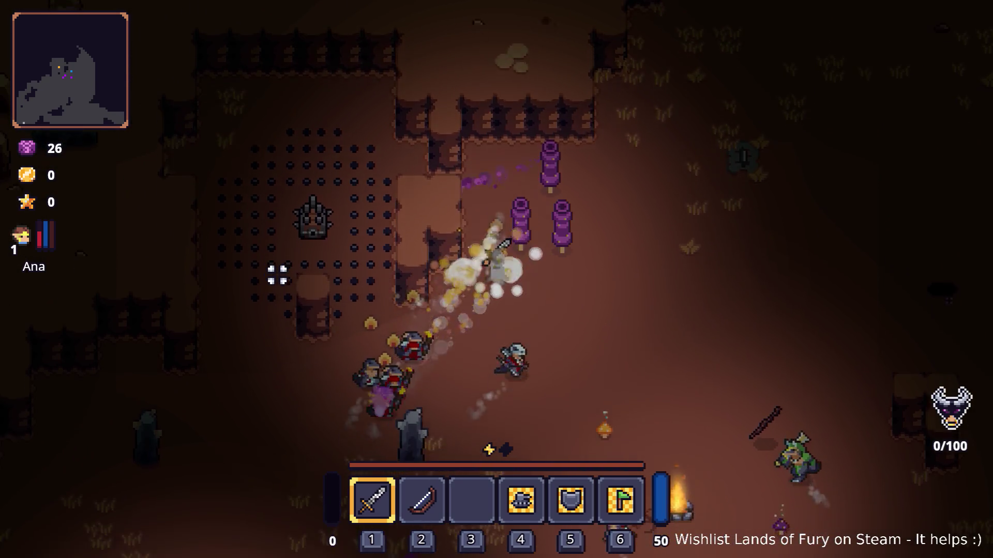
{"action": "key", "text": "a"}
{"action": "key", "text": "s"}
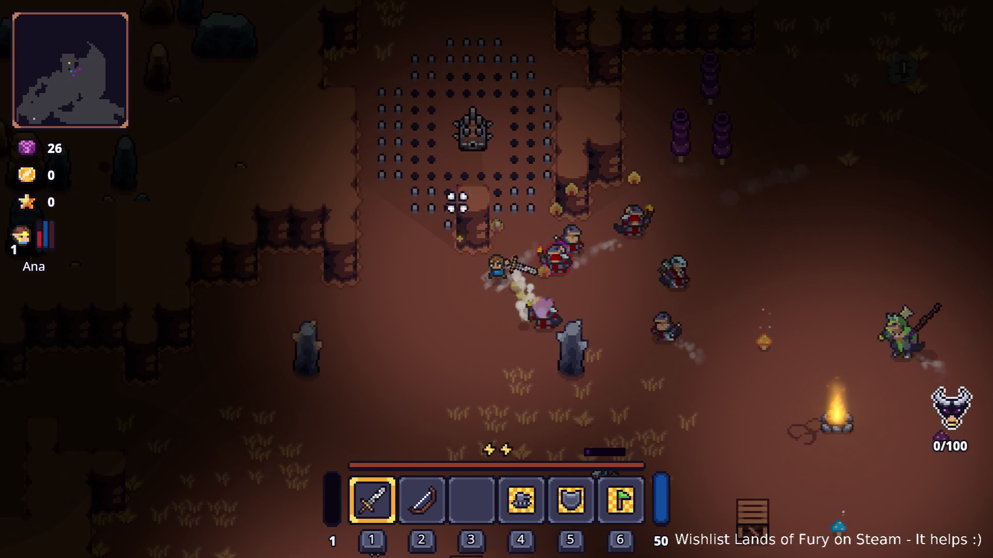
Dash east and north through the cave, away from the enemies and raptors.
{"action": "key", "text": "d"}
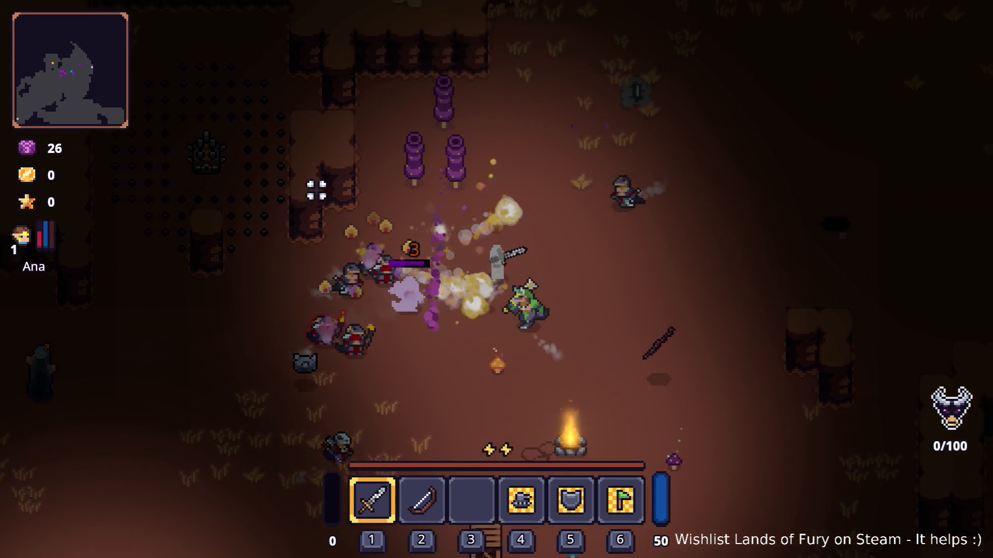
{"action": "key", "text": "d"}
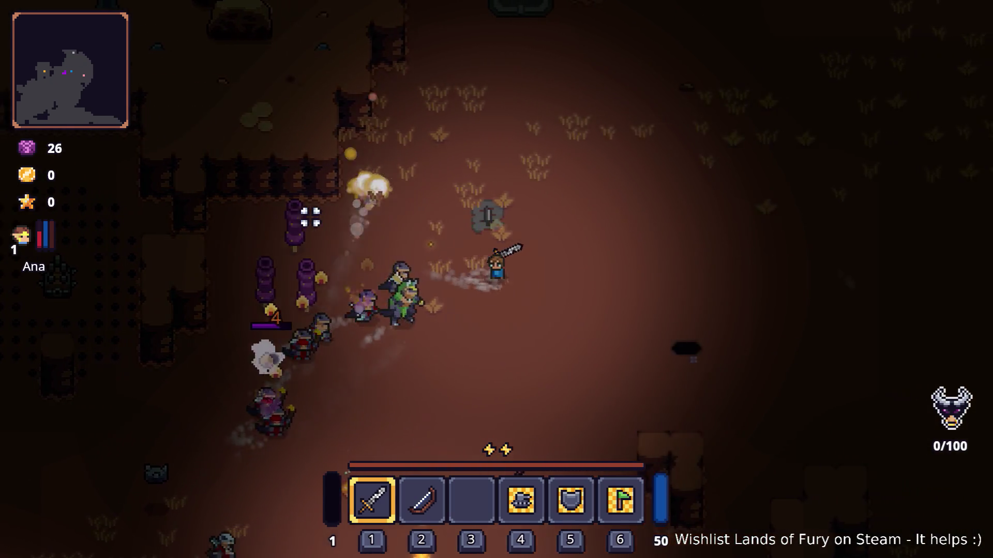
{"action": "key", "text": "w"}
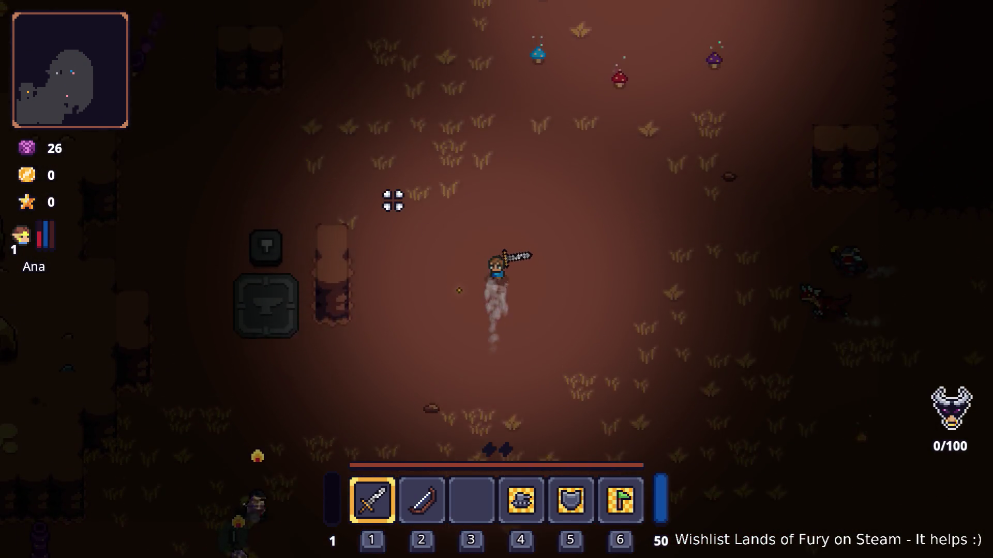
{"action": "key", "text": "a"}
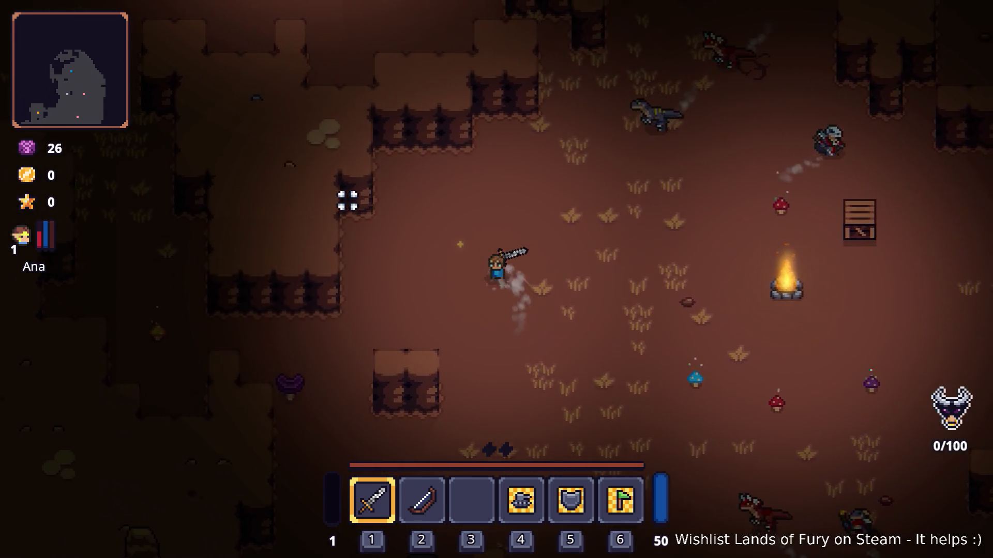
{"action": "key", "text": "w"}
{"action": "key", "text": "d"}
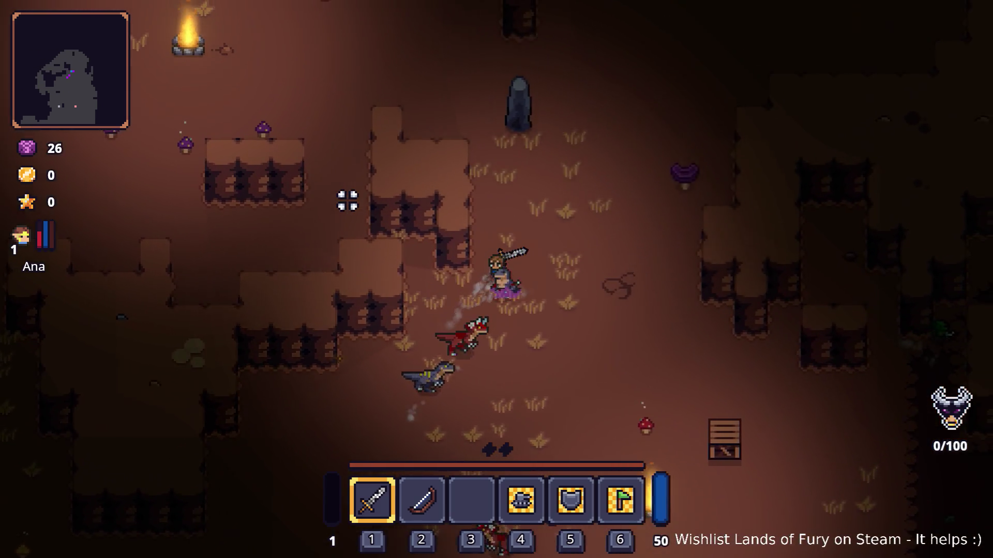
{"action": "key", "text": "w"}
{"action": "key", "text": "a"}
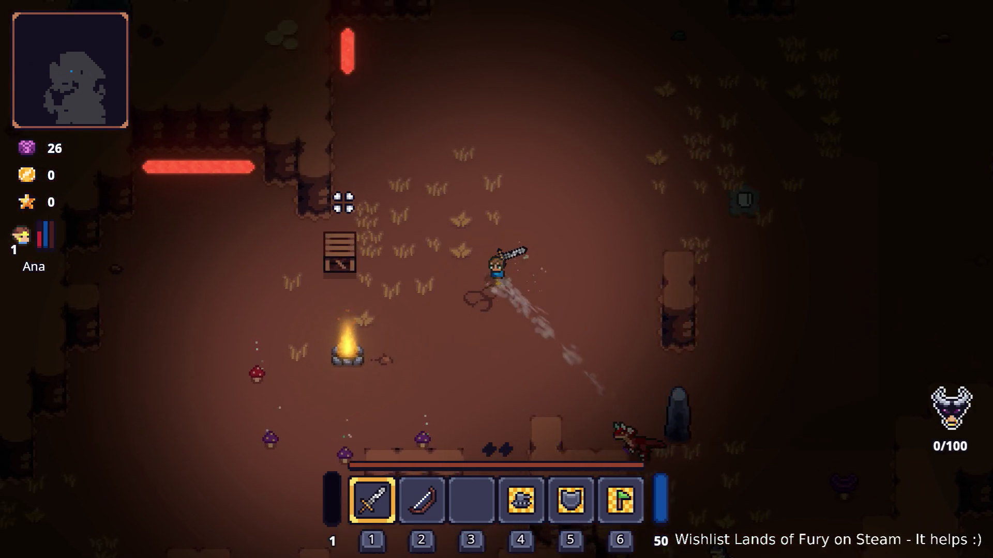
{"action": "key", "text": "d"}
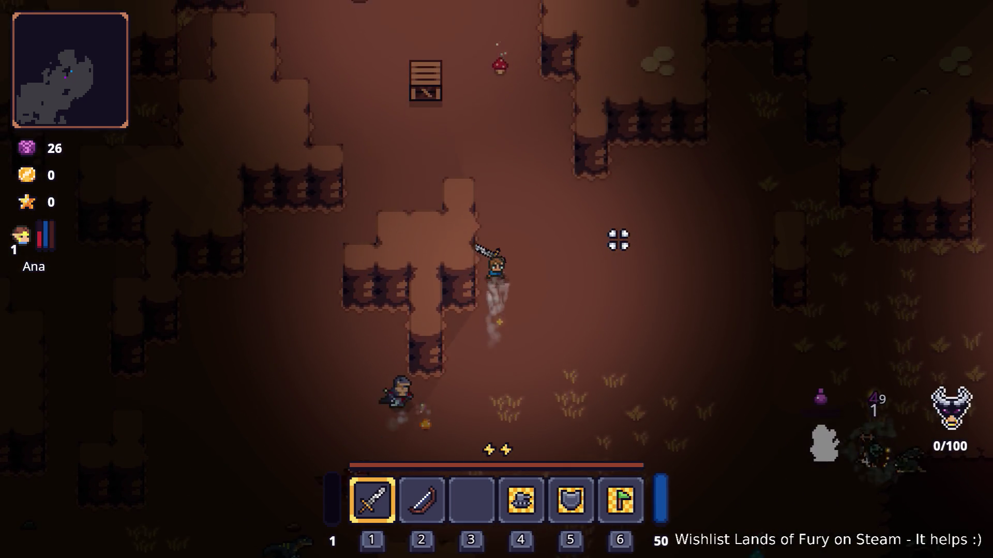
{"action": "key", "text": "w"}
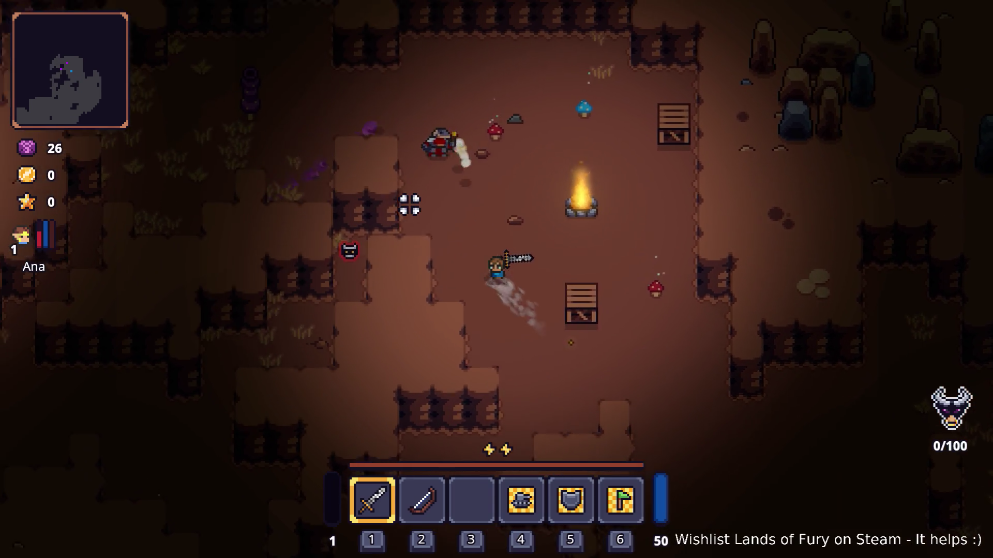
Run the hero through the camp and cavern, then south onto the lava field.
{"action": "key", "text": "a"}
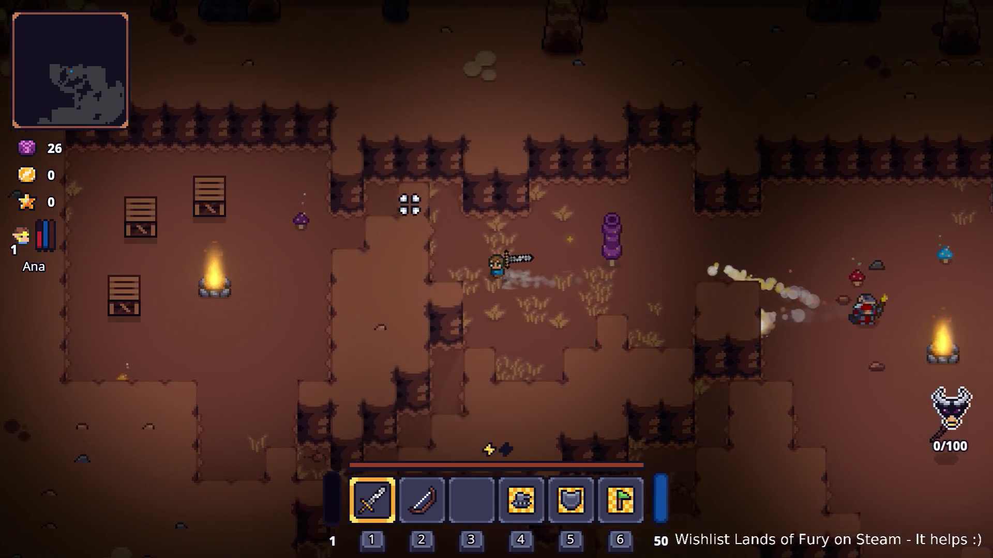
{"action": "key", "text": "d"}
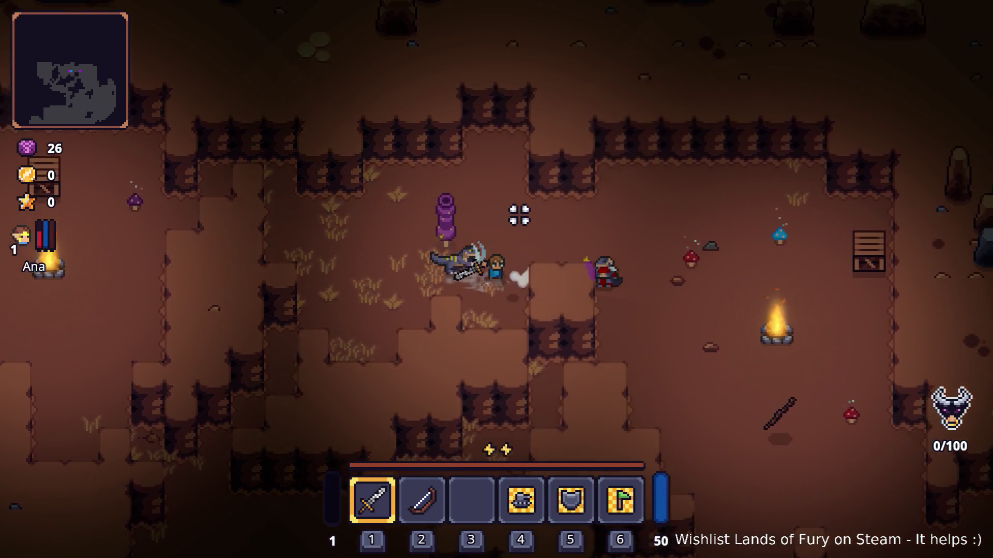
{"action": "key", "text": "d"}
{"action": "key", "text": "s"}
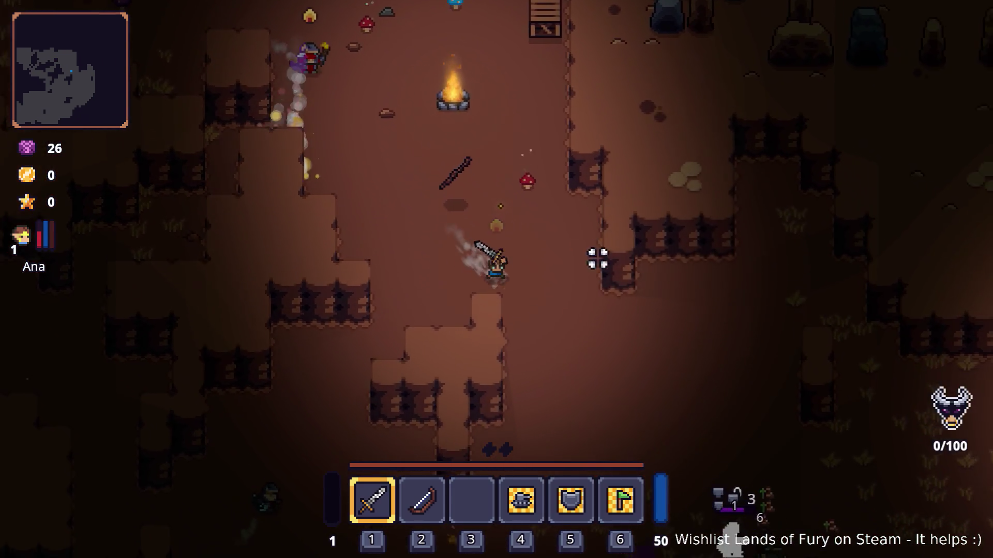
{"action": "key", "text": "d"}
{"action": "key", "text": "s"}
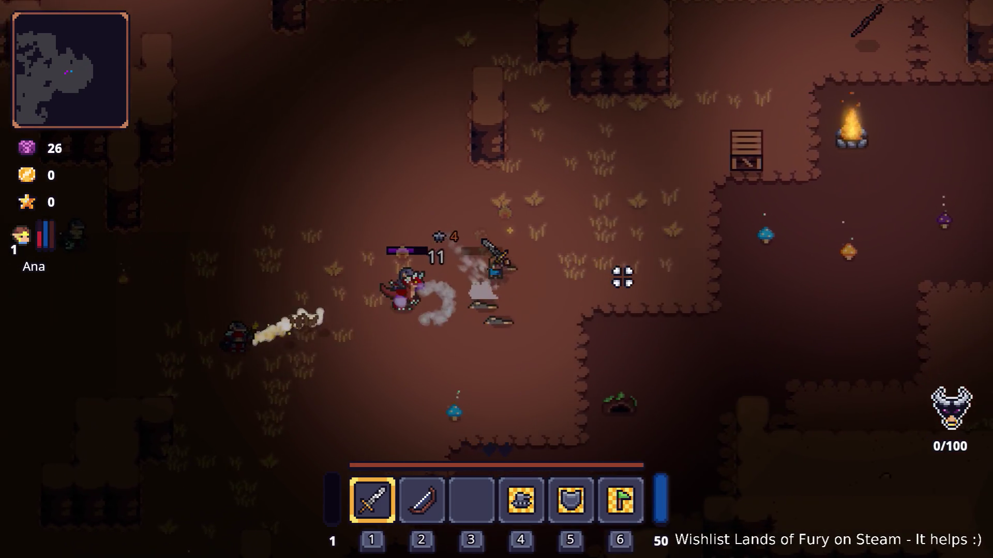
{"action": "key", "text": "d"}
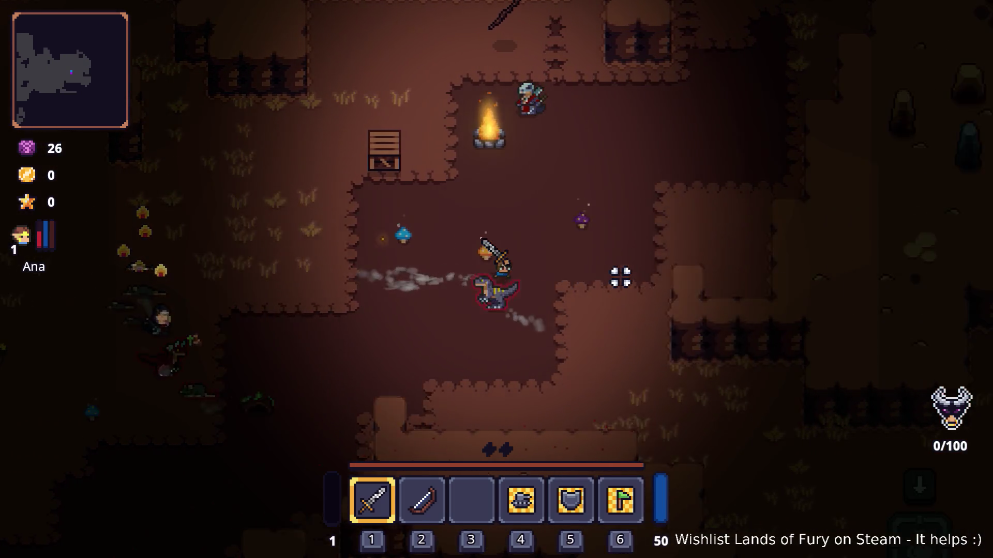
{"action": "key", "text": "w"}
{"action": "key", "text": "s"}
{"action": "key", "text": "d"}
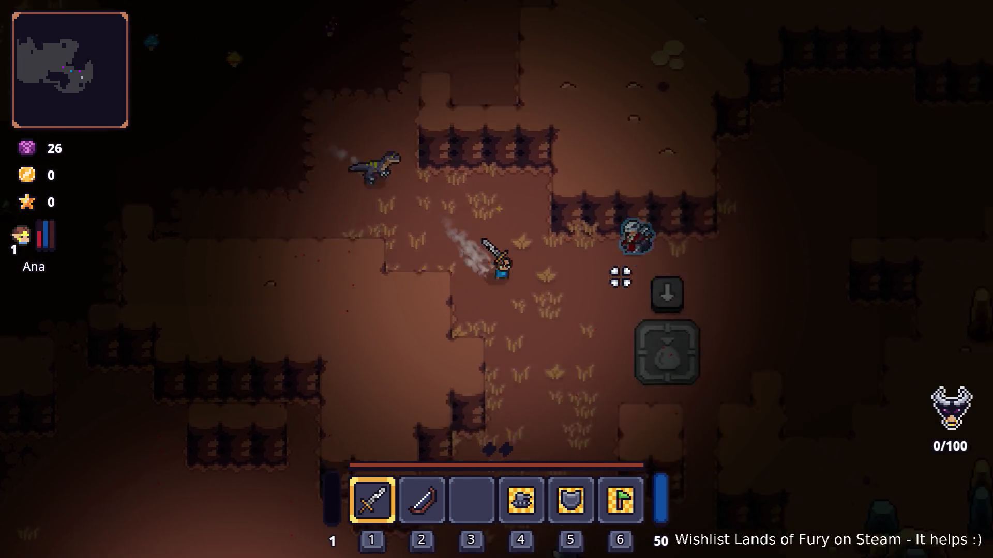
{"action": "key", "text": "s"}
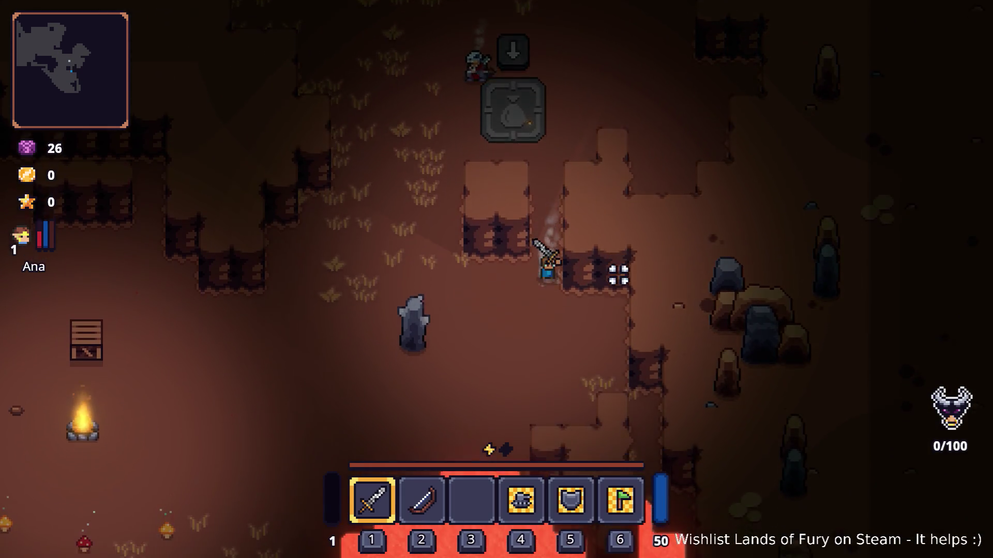
{"action": "key", "text": "a"}
{"action": "key", "text": "s"}
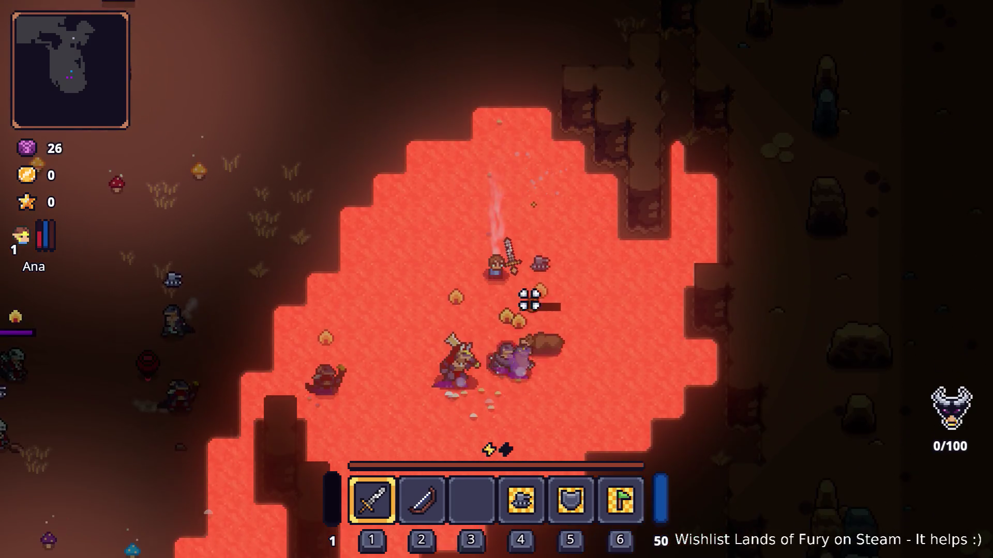
Attack the enemy pack on the lava field while moving south-west and west across it.
{"action": "left_click", "coordinate": [571, 299]}
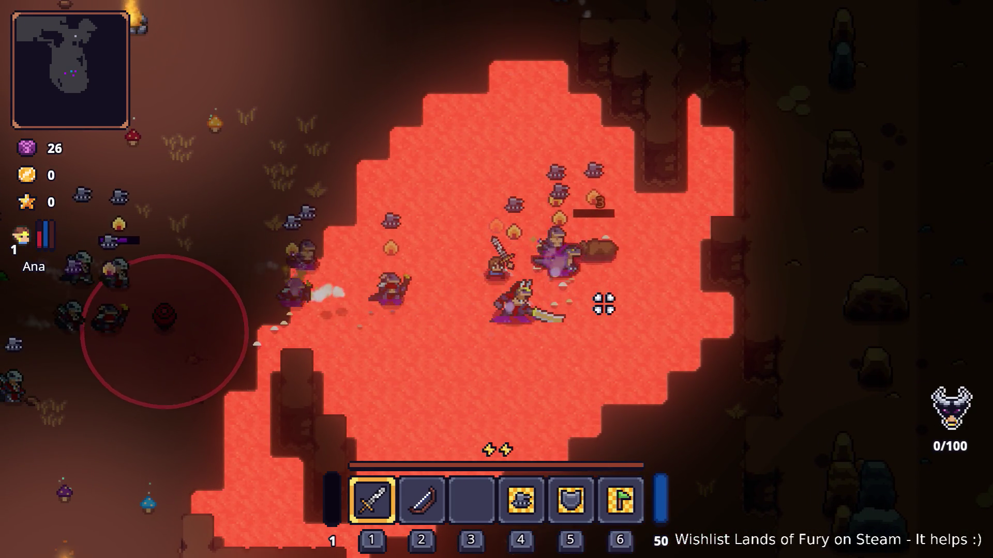
{"action": "key", "text": "s"}
{"action": "key", "text": "a"}
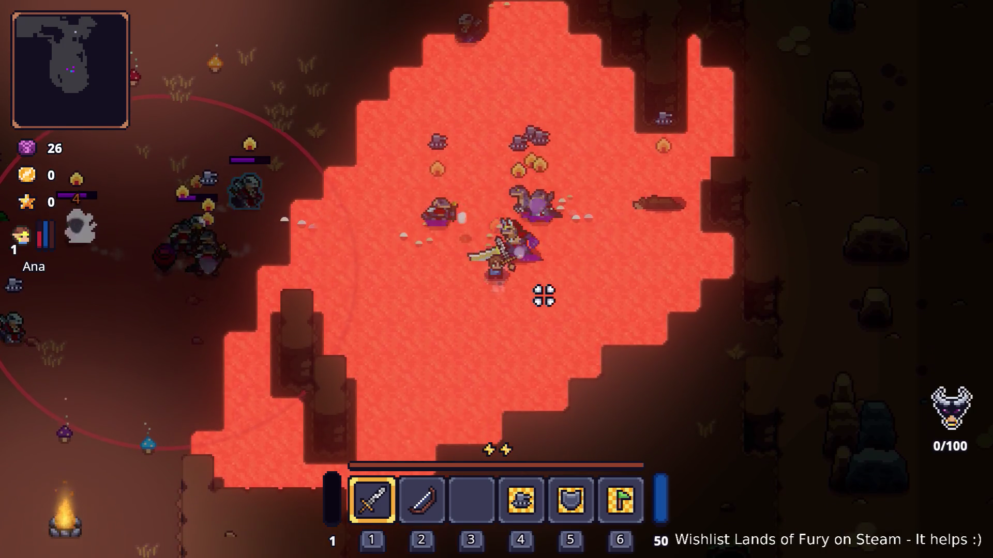
{"action": "key", "text": "a"}
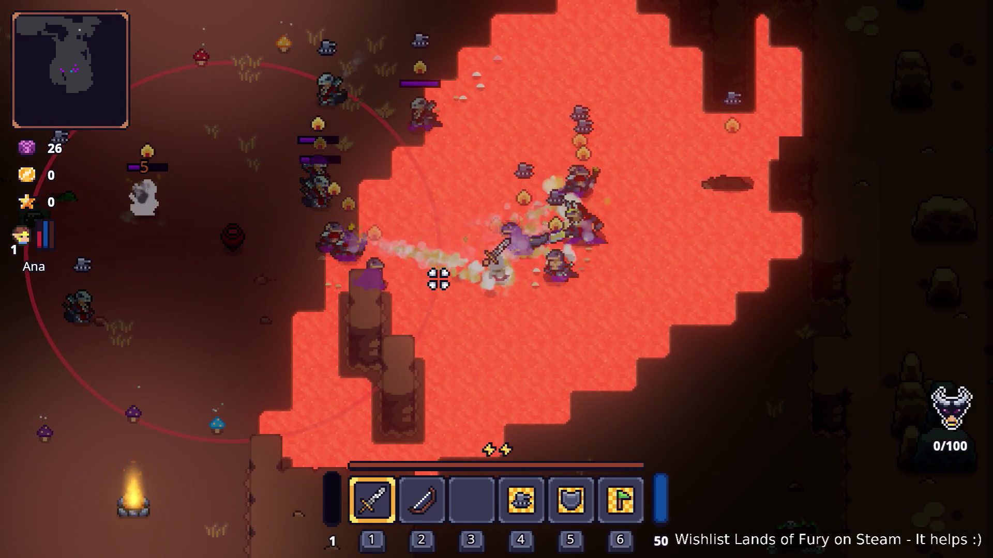
{"action": "key", "text": "a"}
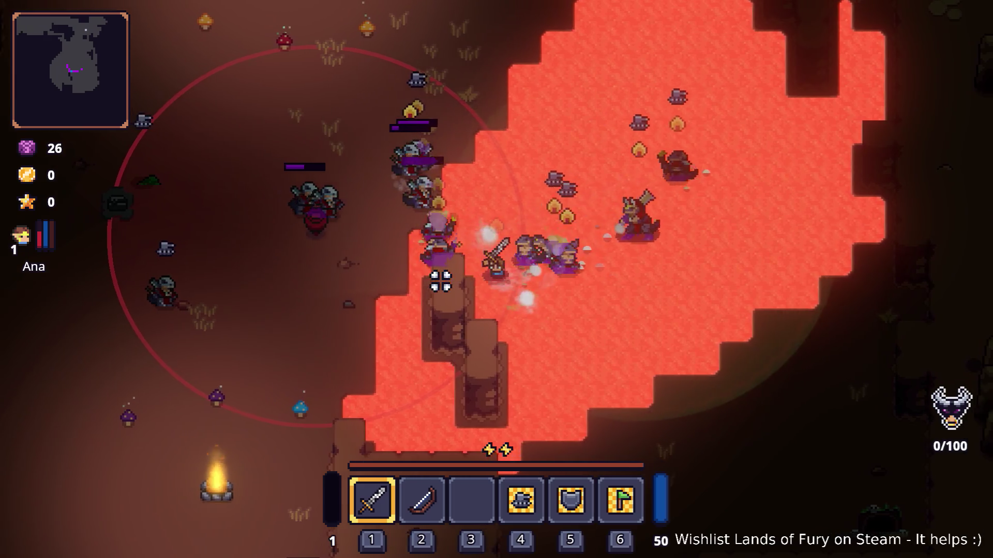
{"action": "key", "text": "a"}
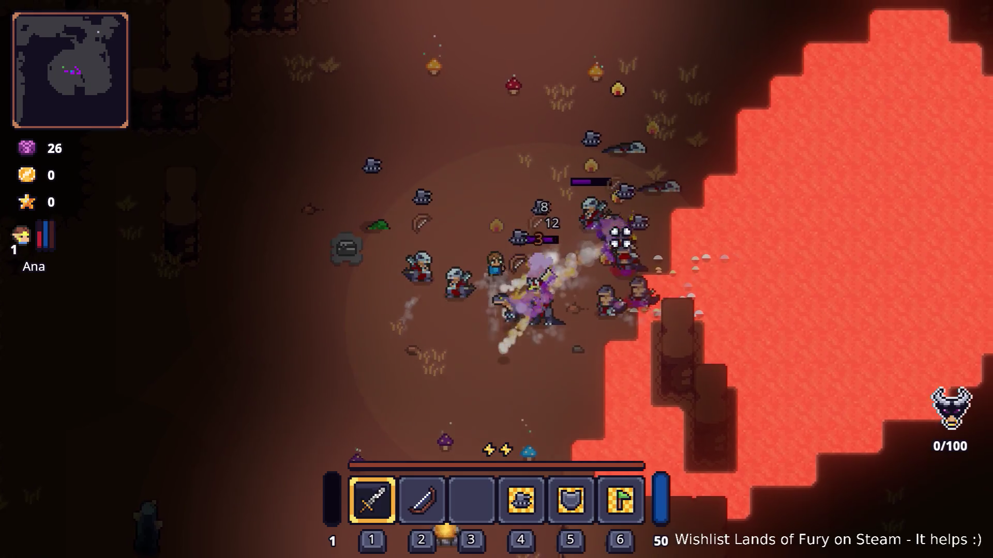
Collect the dropped coins and strike the enemy cave spawner.
{"action": "key", "text": "s"}
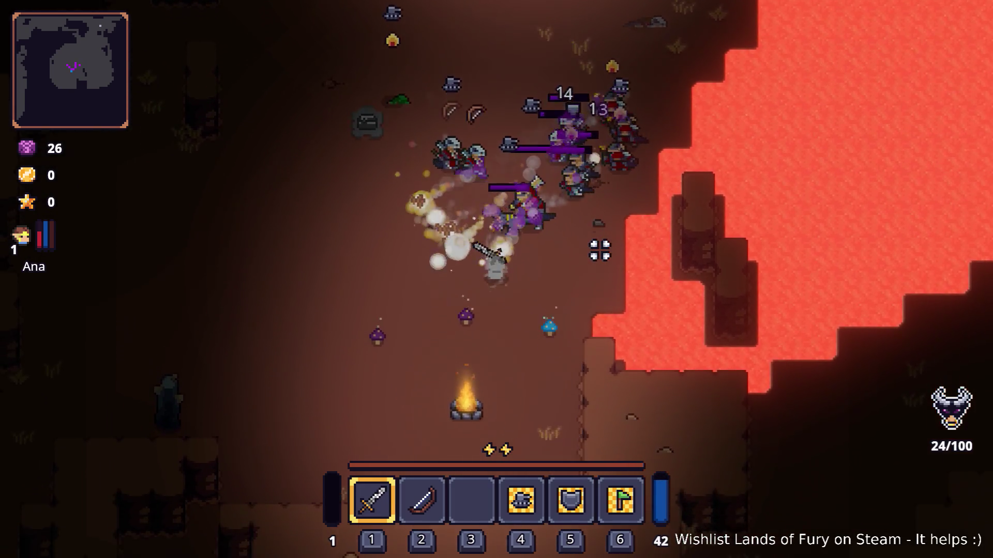
{"action": "key", "text": "w"}
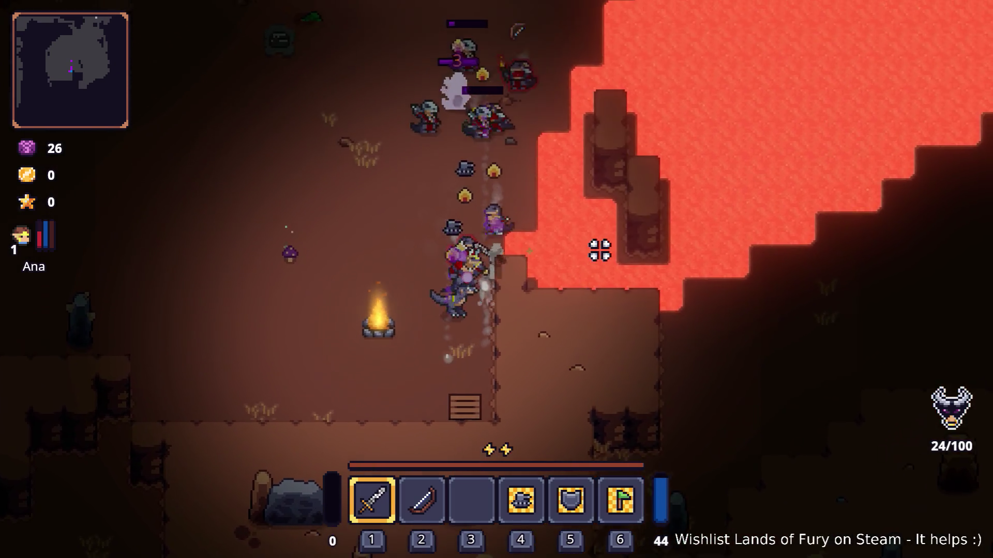
{"action": "key", "text": "d"}
{"action": "key", "text": "s"}
{"action": "key", "text": "w"}
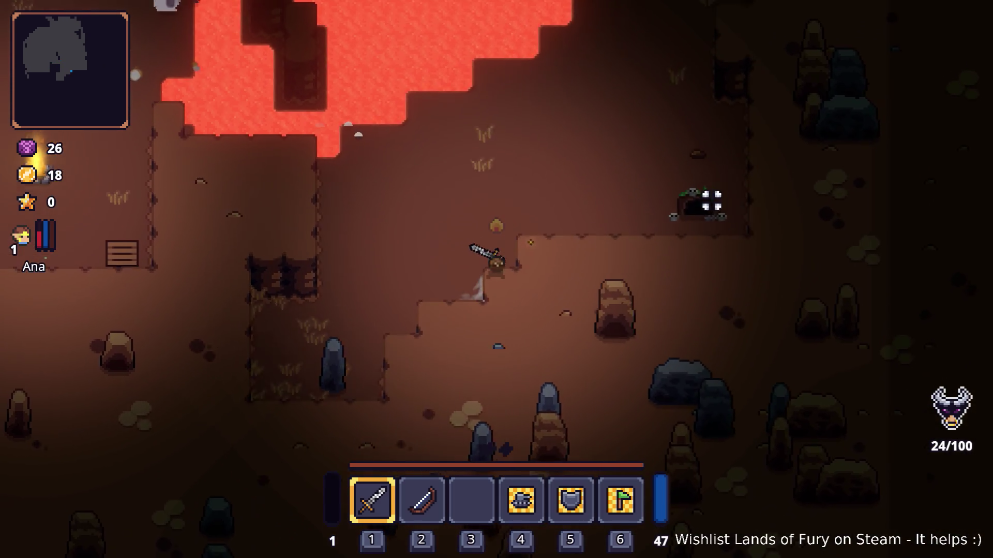
{"action": "key", "text": "d"}
{"action": "left_click", "coordinate": [718, 286]}
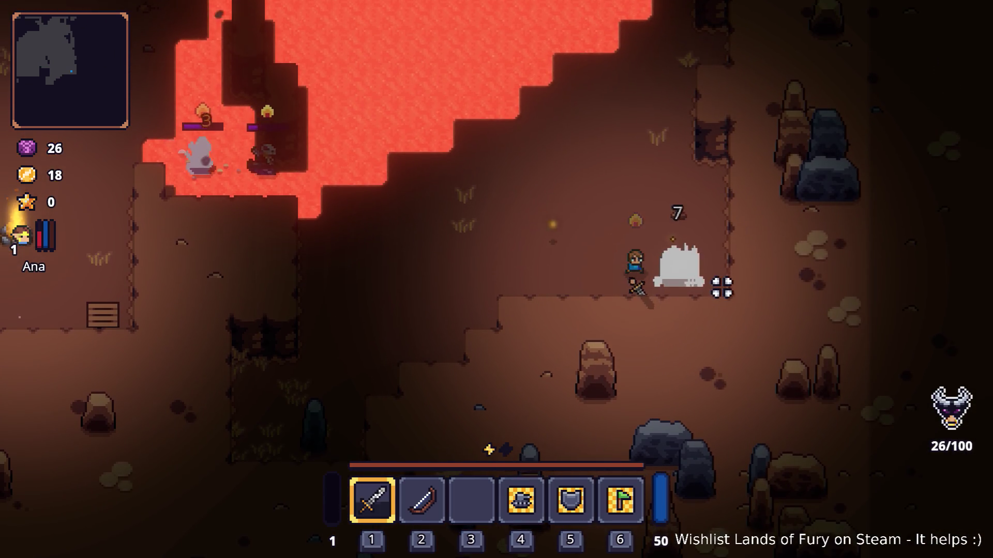
Head west-northwest past the lava edge, then south-west away from the lava.
{"action": "key", "text": "a"}
{"action": "key", "text": "a"}
{"action": "key", "text": "w"}
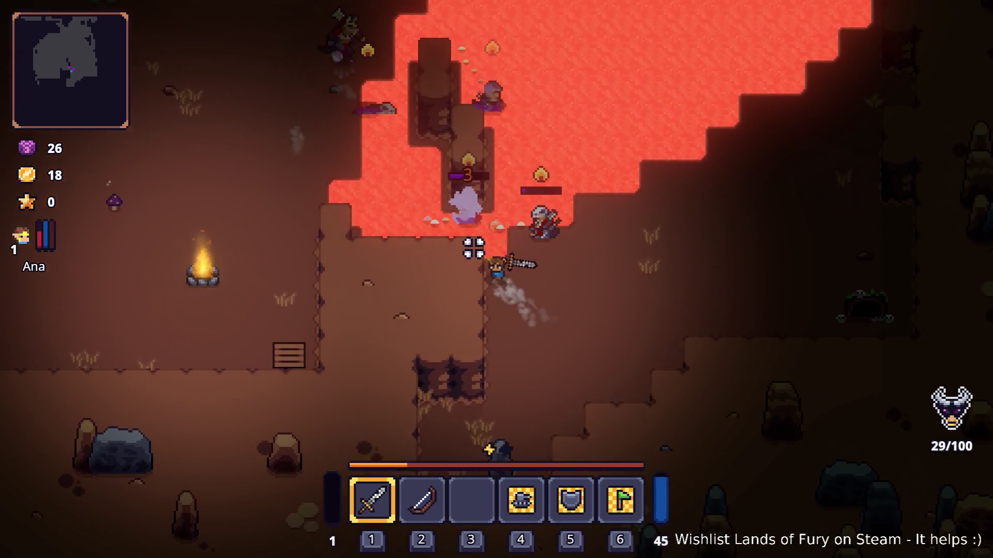
Run south-west past the campfire, down the corridor past the pit, and into the enemies.
{"action": "key", "text": "a"}
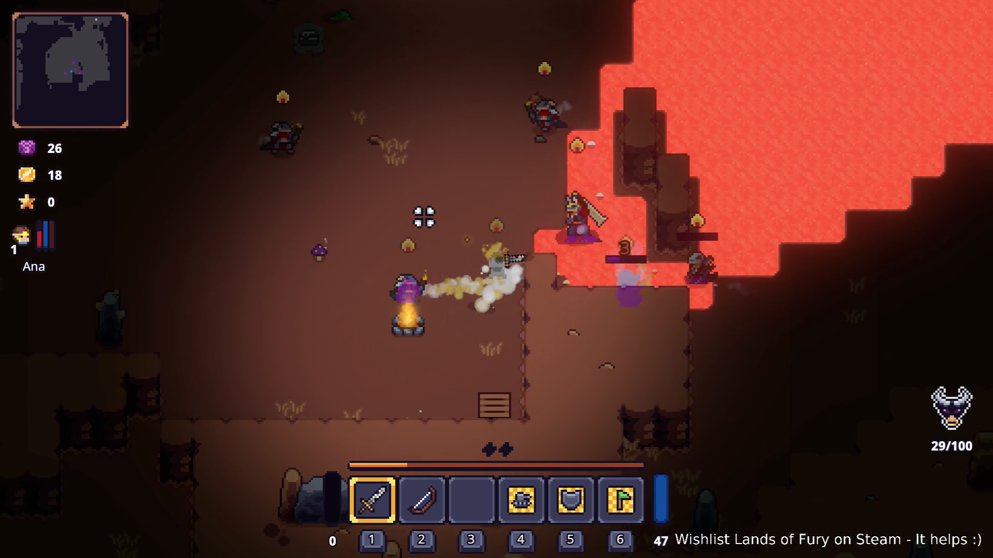
{"action": "key", "text": "s"}
{"action": "key", "text": "a"}
{"action": "key", "text": "s"}
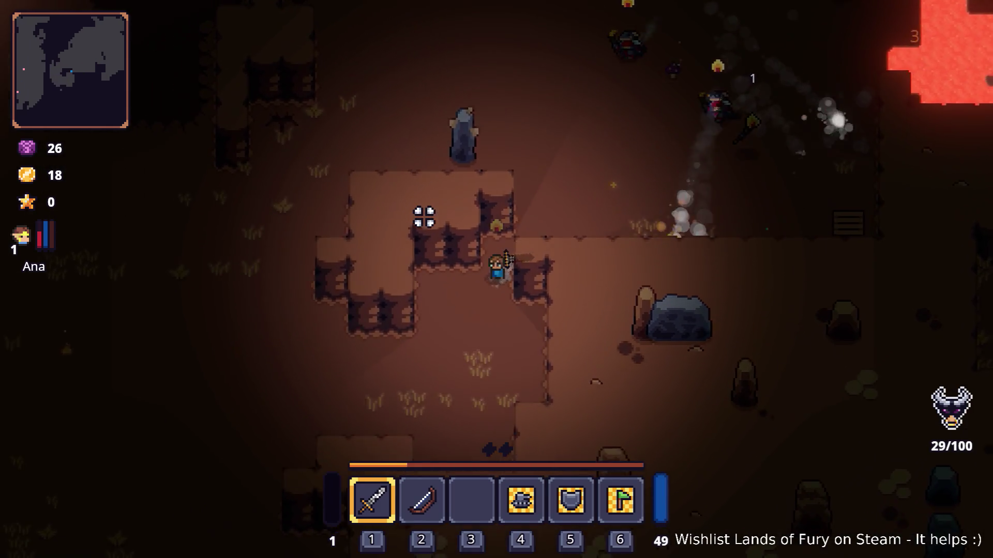
{"action": "key", "text": "s"}
{"action": "key", "text": "a"}
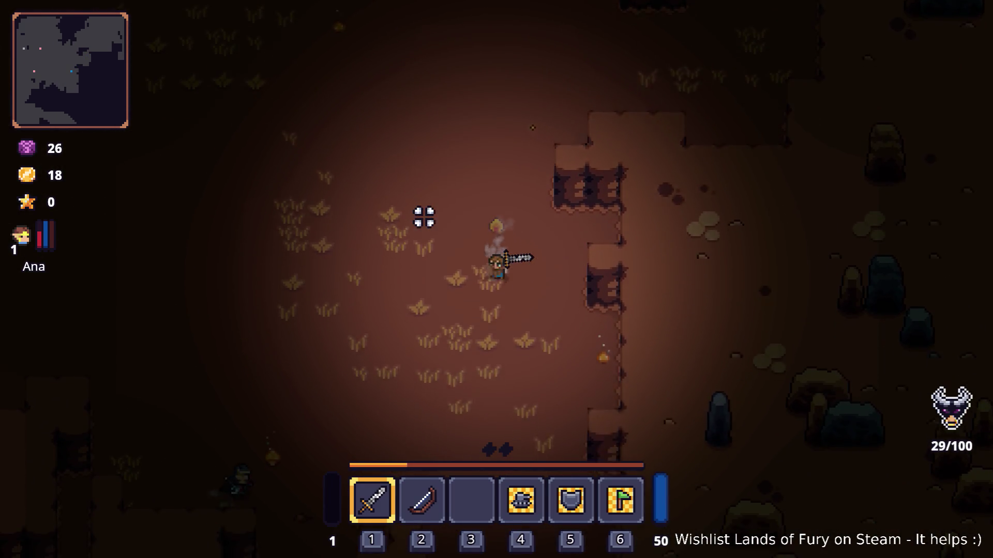
{"action": "key", "text": "s"}
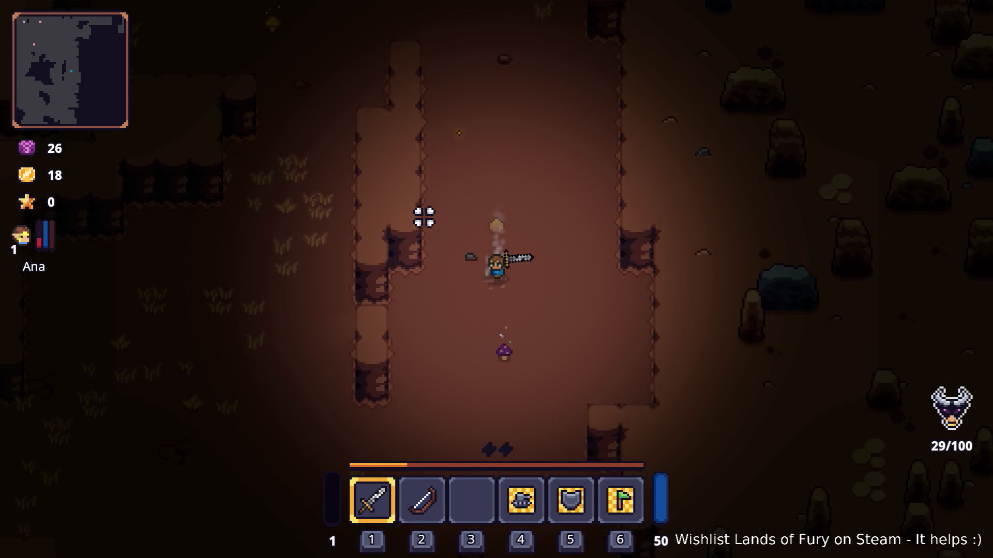
{"action": "key", "text": "s"}
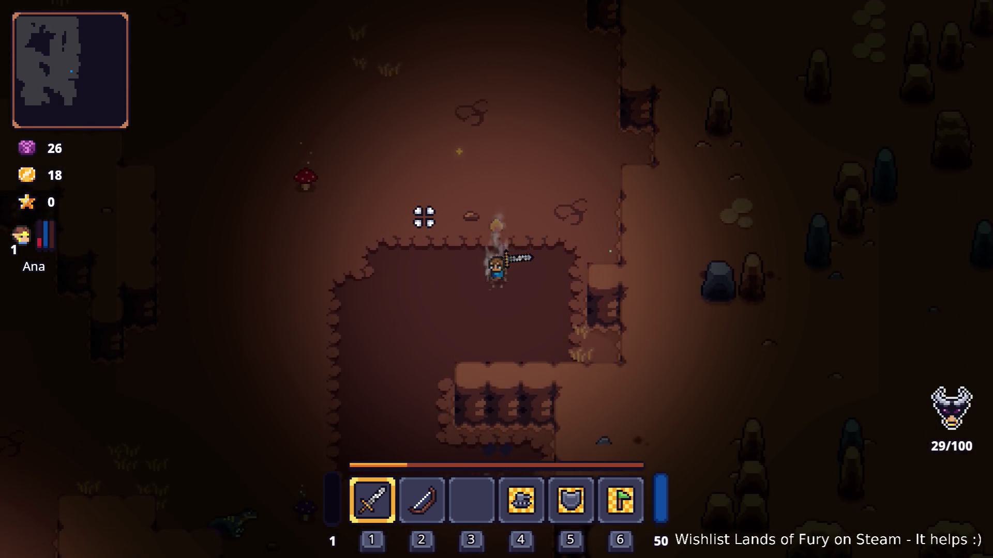
{"action": "key", "text": "a"}
{"action": "key", "text": "w"}
{"action": "key", "text": "a"}
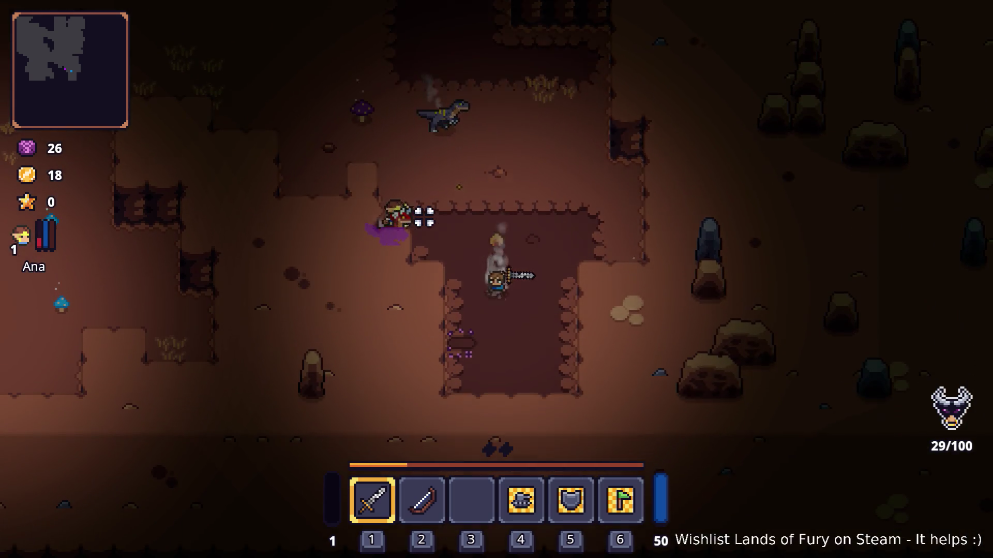
After reviving, run north past the campfire and pillar, then east away from the enemies.
{"action": "key", "text": "w"}
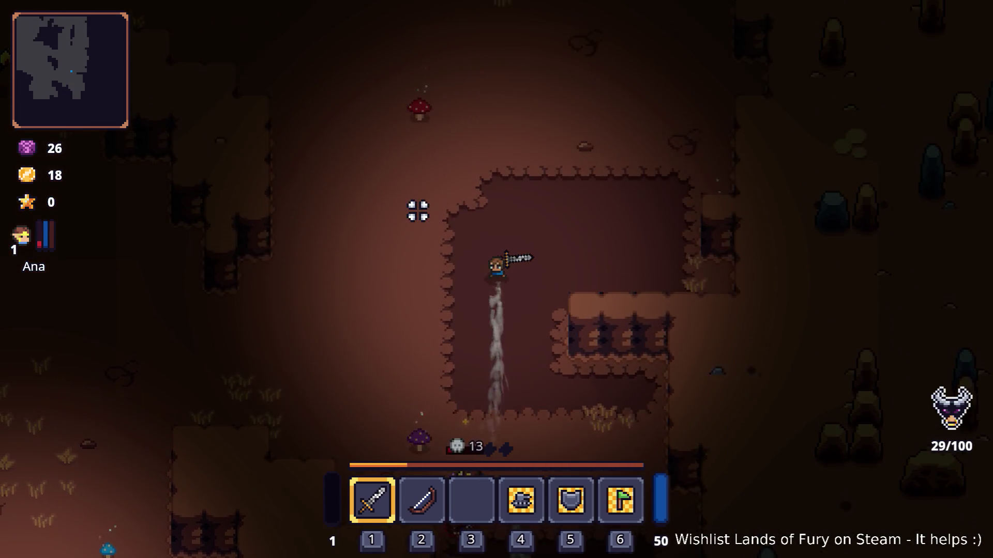
{"action": "key", "text": "w"}
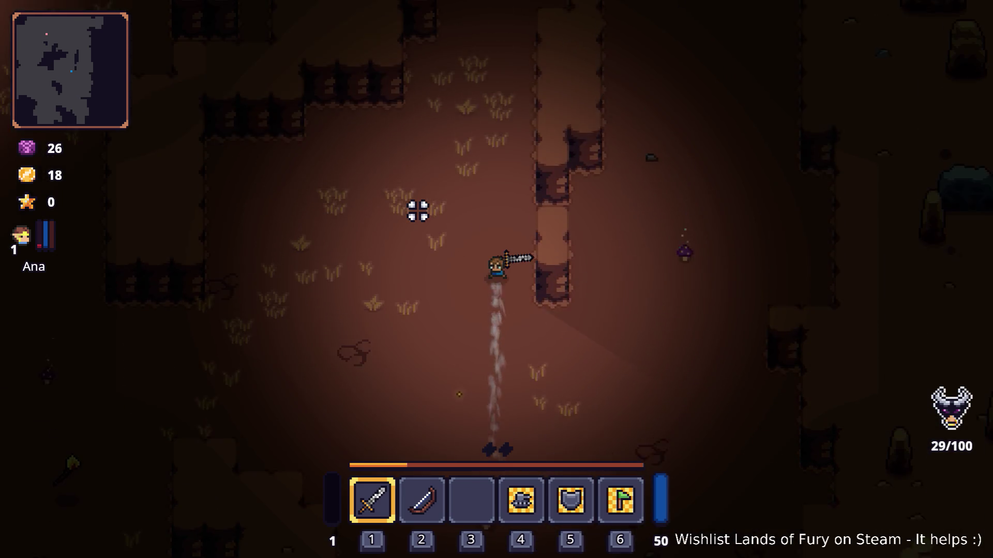
{"action": "key", "text": "w"}
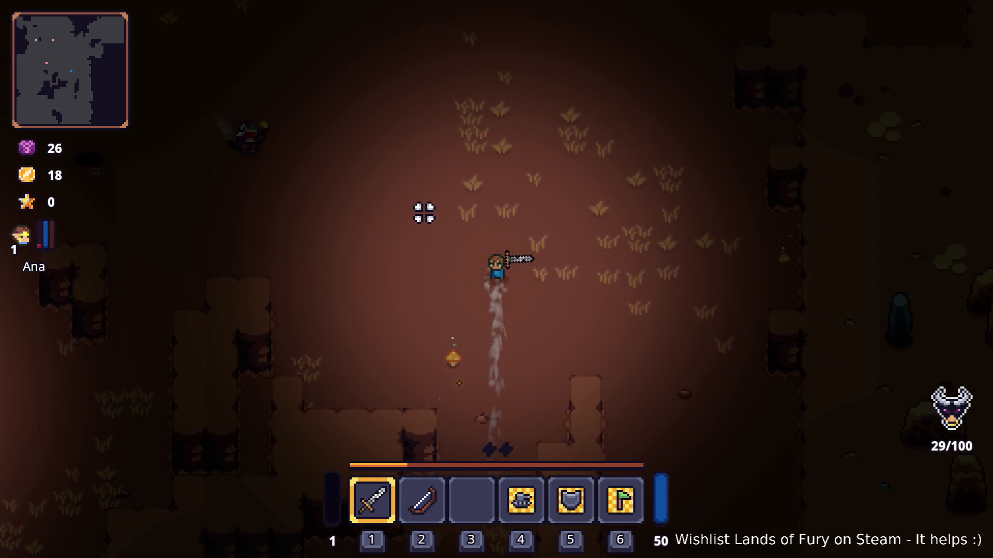
{"action": "key", "text": "w"}
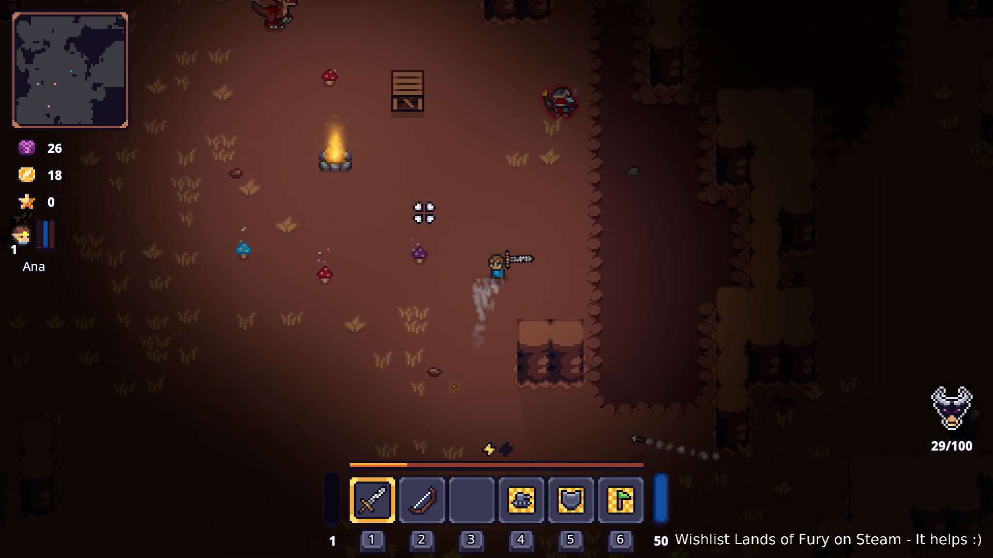
{"action": "key", "text": "w"}
{"action": "key", "text": "a"}
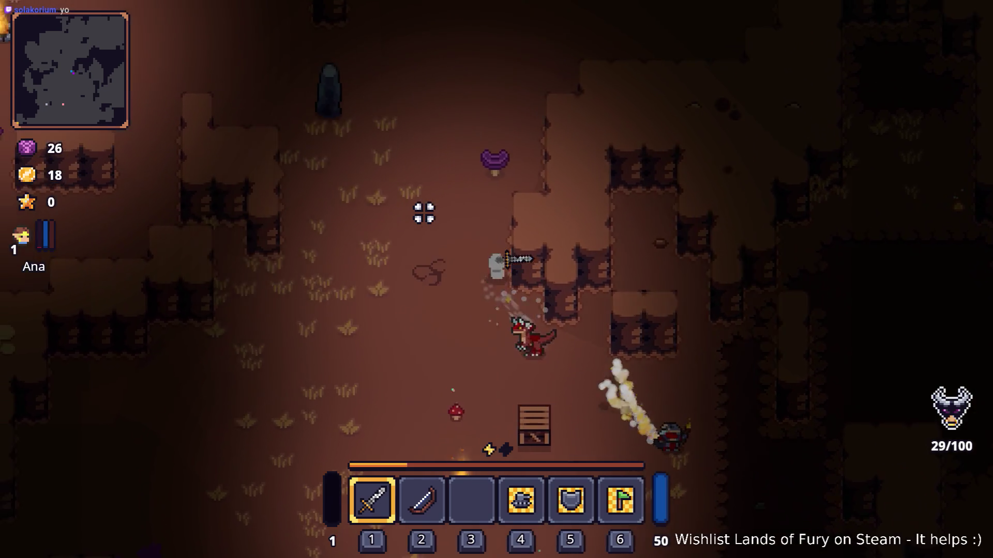
{"action": "key", "text": "w"}
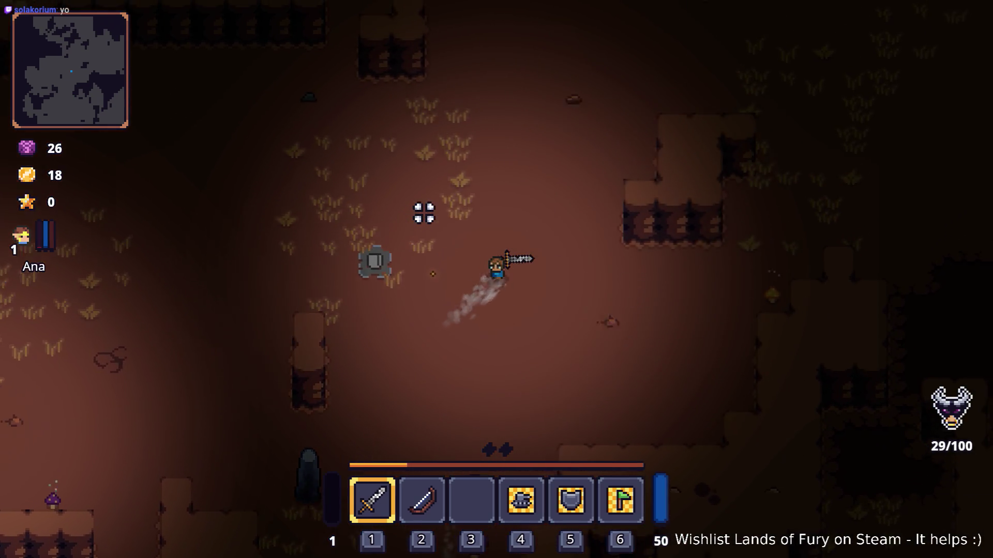
{"action": "key", "text": "w"}
{"action": "key", "text": "d"}
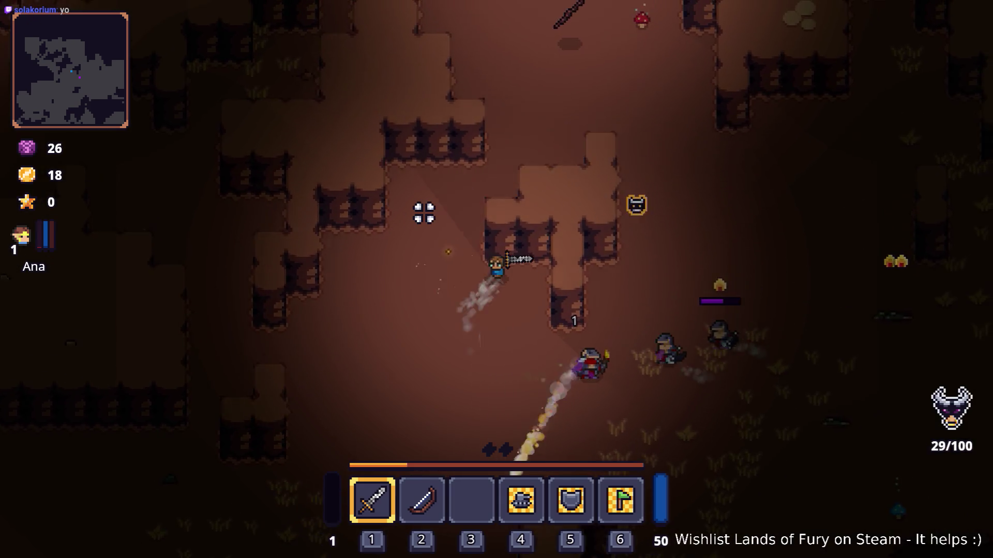
{"action": "key", "text": "w"}
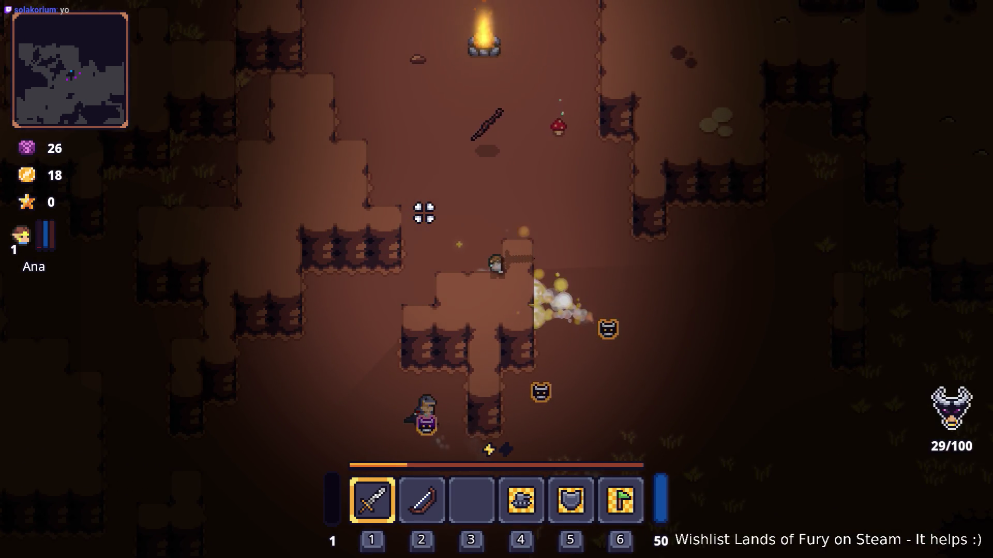
{"action": "key", "text": "d"}
Weave south-east and north through the cave, then pause and quit to desktop.
{"action": "key", "text": "s"}
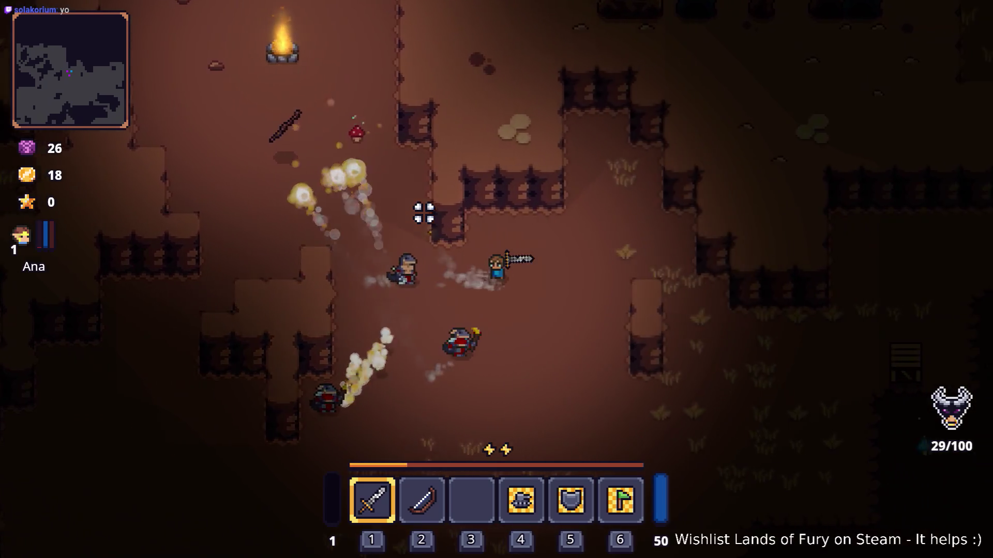
{"action": "key", "text": "d"}
{"action": "key", "text": "s"}
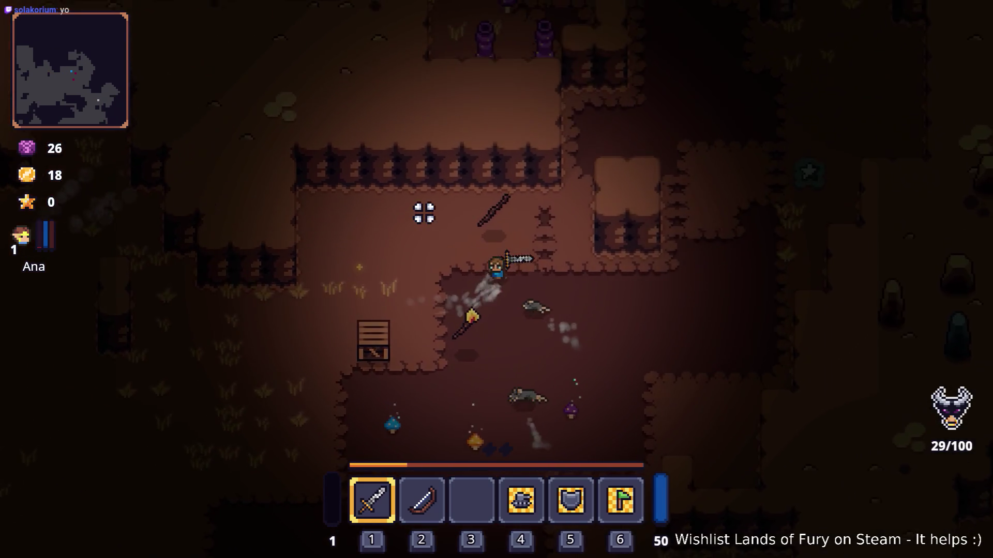
{"action": "key", "text": "w"}
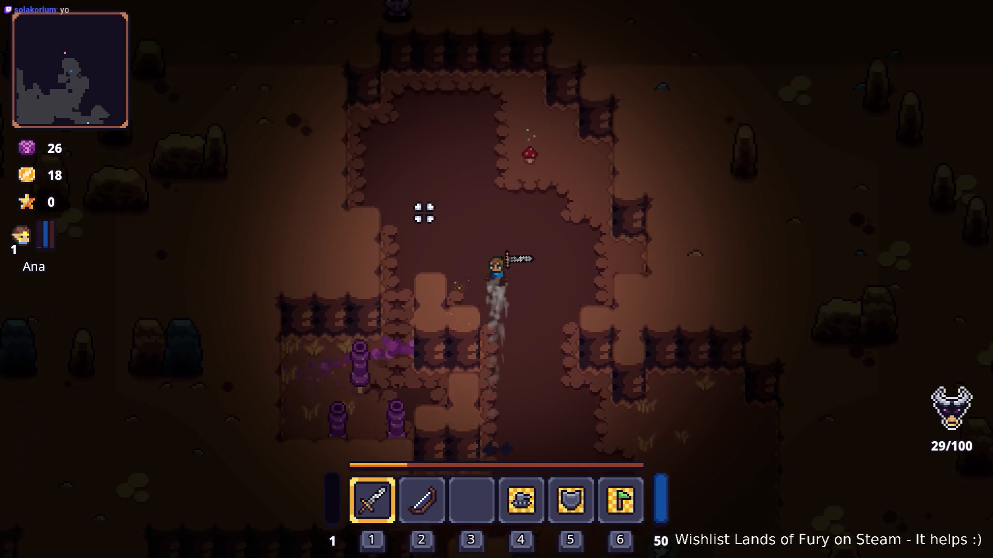
{"action": "key", "text": "s"}
{"action": "key", "text": "d"}
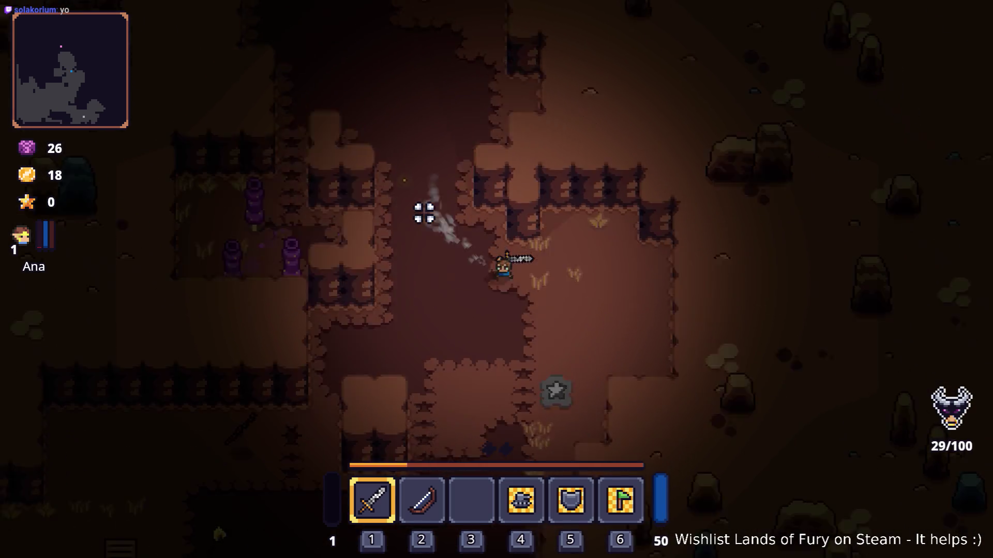
{"action": "key", "text": "Escape"}
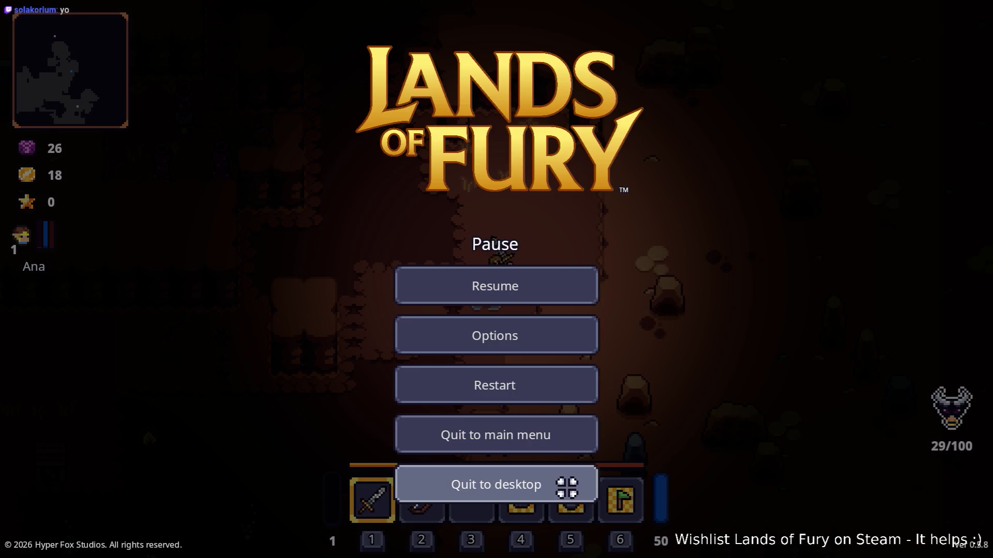
{"action": "left_click", "coordinate": [566, 487]}
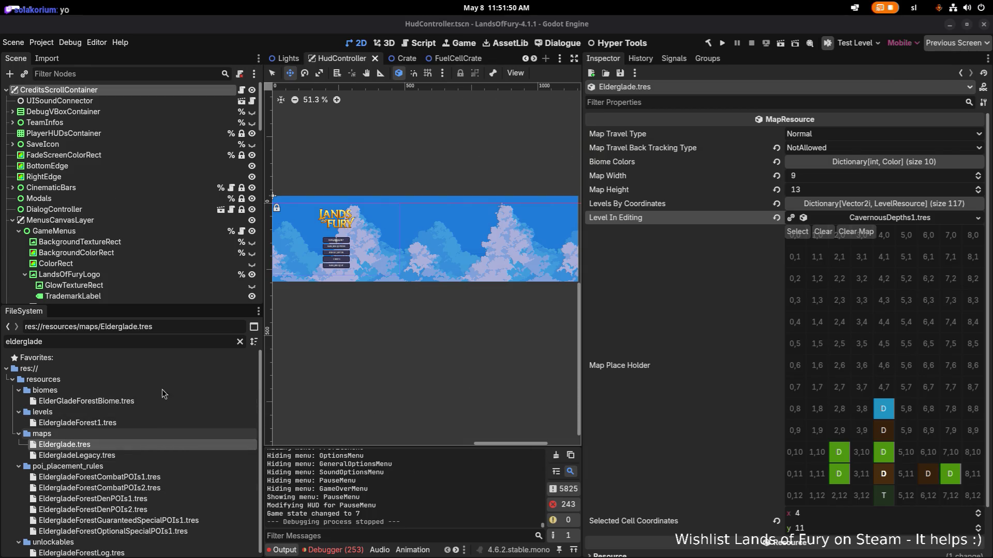
Filter the files by 'cavern' and select the Dens and Combat POI rule files.
{"action": "double_click", "coordinate": [180, 344]}
{"action": "type", "text": "cavern"}
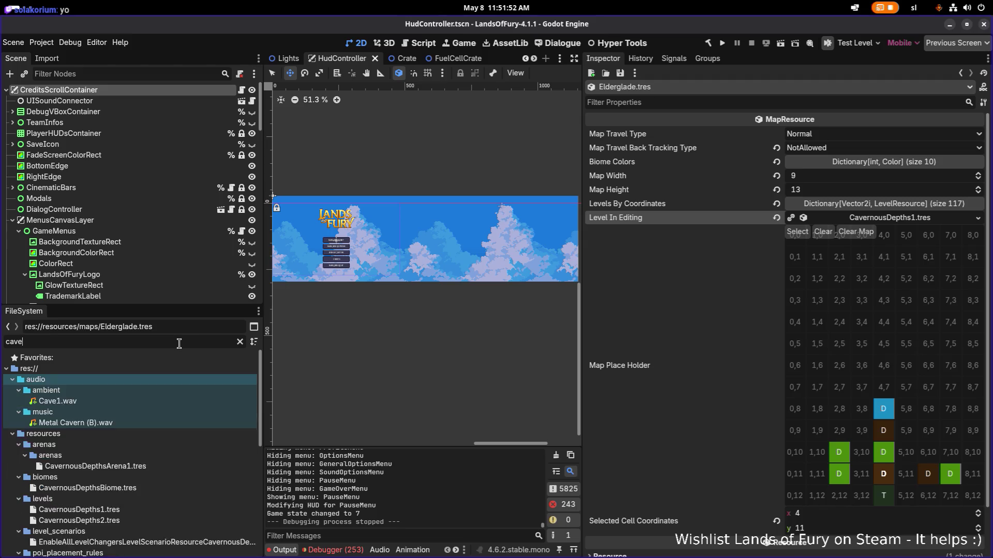
{"action": "scroll", "coordinate": [144, 444], "scroll_direction": "down", "scroll_amount": 3}
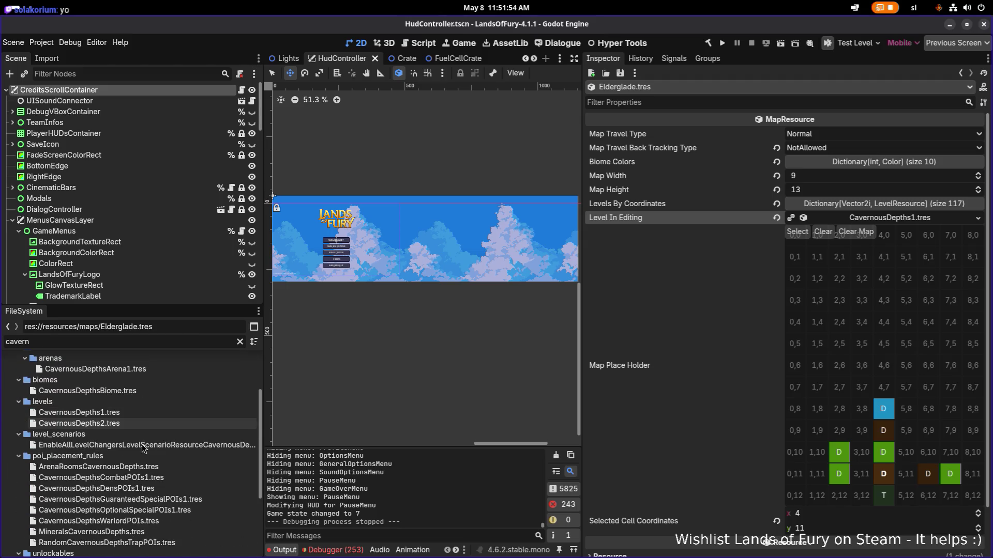
{"action": "left_click", "coordinate": [181, 489]}
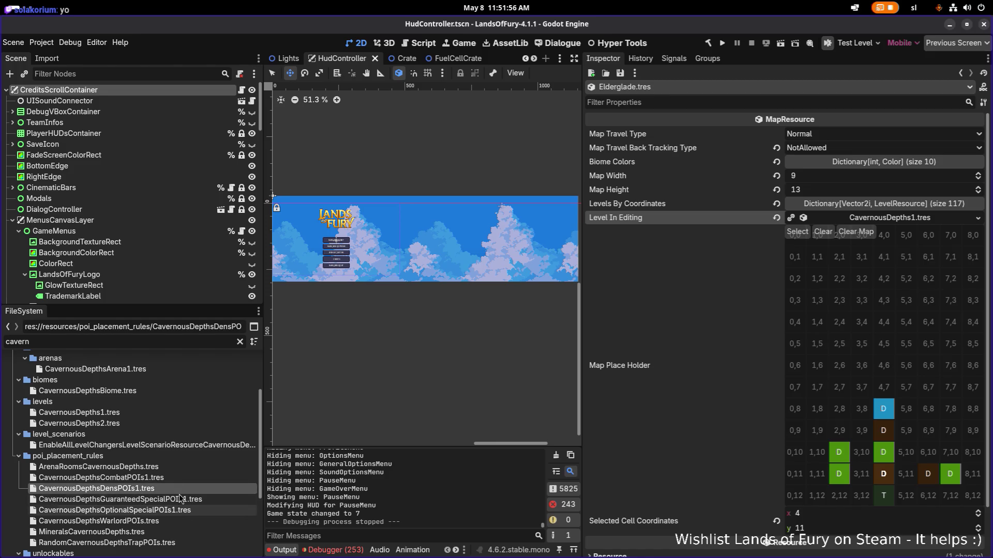
{"action": "left_click", "coordinate": [175, 479]}
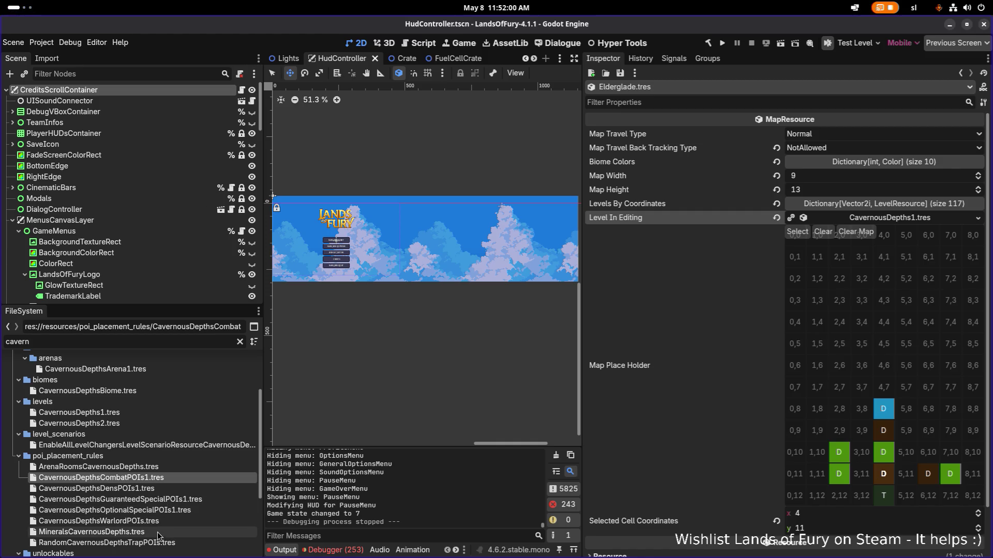
{"action": "scroll", "coordinate": [159, 536], "scroll_direction": "down", "scroll_amount": 2}
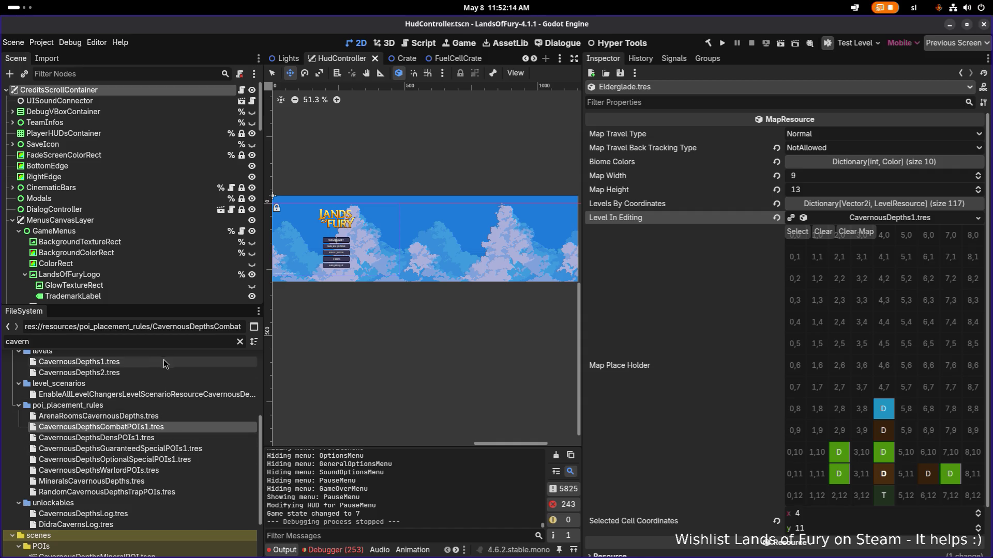
Change the file filter to 'traps', then to 'cavernous'.
{"action": "double_click", "coordinate": [177, 342]}
{"action": "type", "text": "trap"}
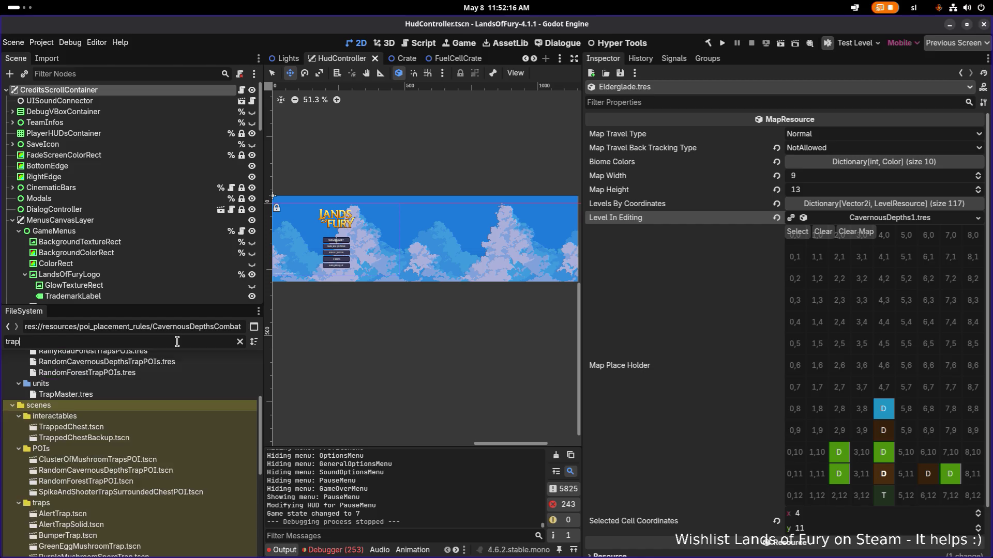
{"action": "type", "text": "s"}
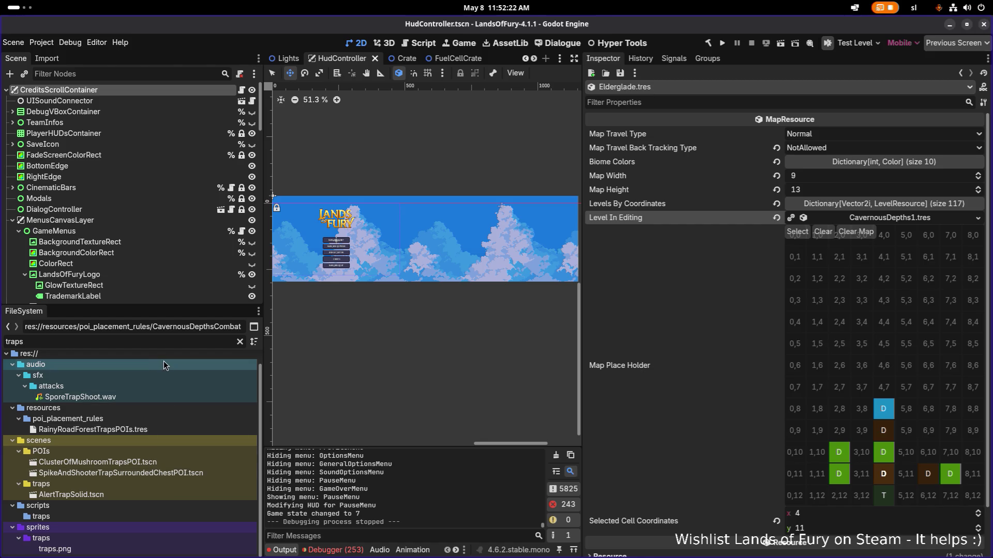
{"action": "double_click", "coordinate": [168, 341]}
{"action": "type", "text": "caven"}
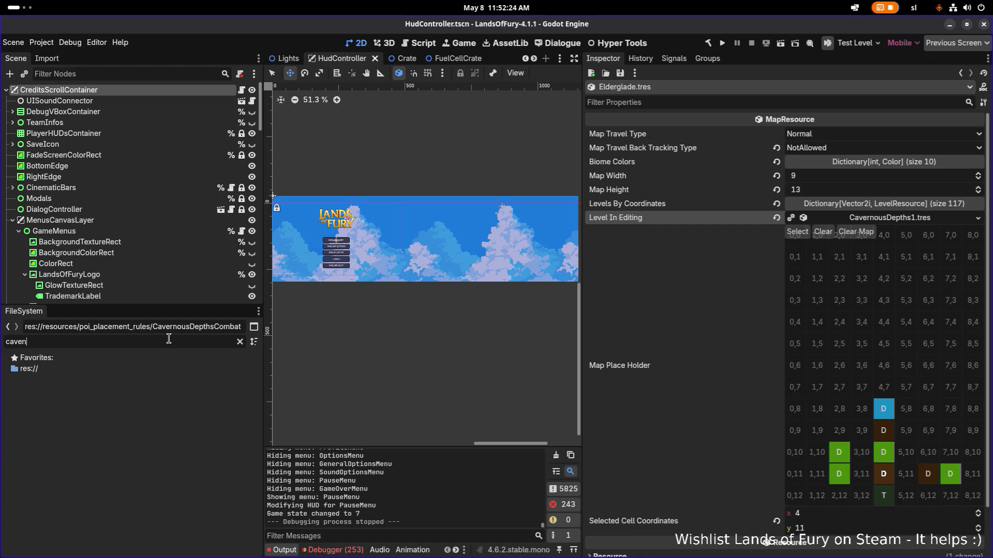
{"action": "key", "text": "BackSpace"}
{"action": "type", "text": "rnous"}
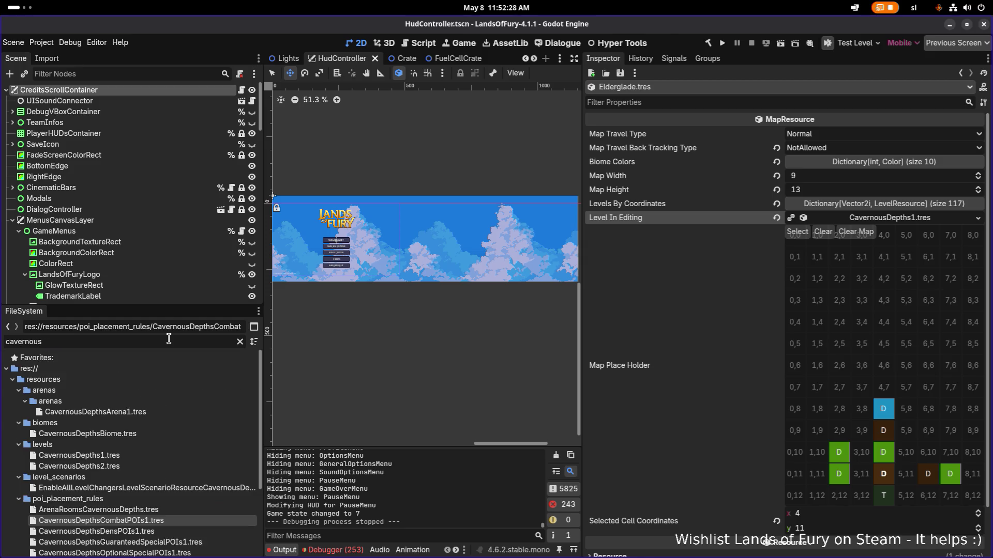
Open CavernousDepths1.tres, reveal RandomCavernousDepthsTrapPOIs in FileSystem and expand its two weight-1 trap POIs.
{"action": "scroll", "coordinate": [185, 420], "scroll_direction": "down", "scroll_amount": 3}
{"action": "left_click", "coordinate": [170, 405]}
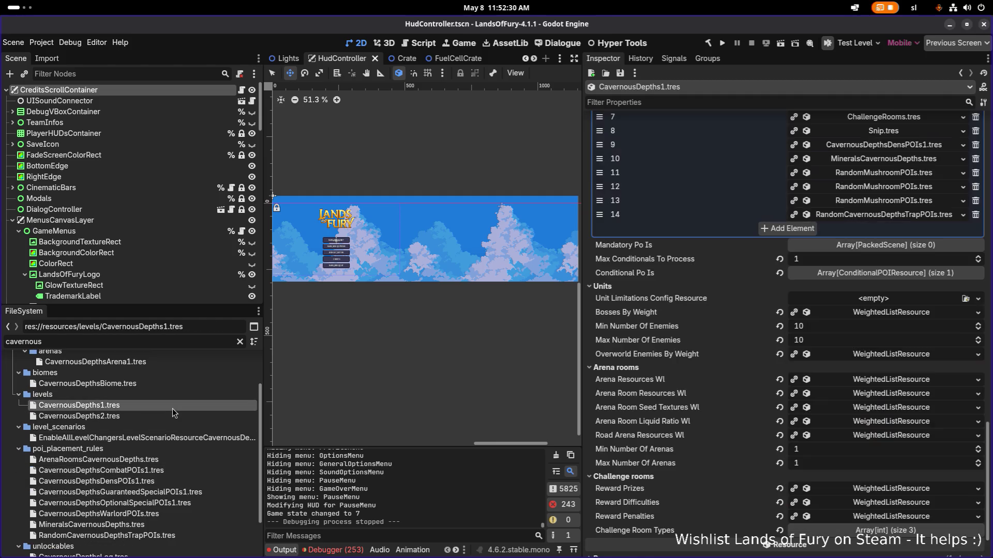
{"action": "scroll", "coordinate": [815, 385], "scroll_direction": "up", "scroll_amount": 2}
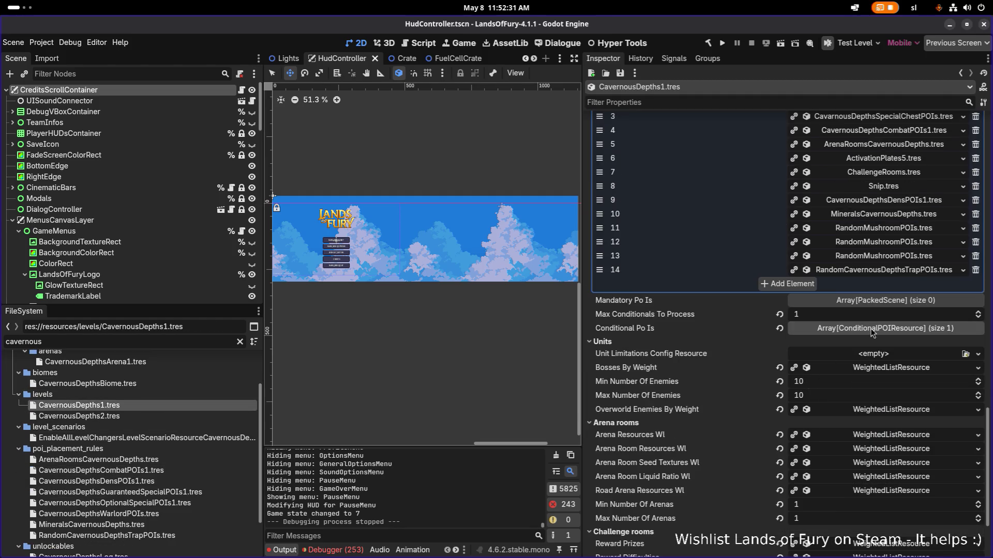
{"action": "right_click", "coordinate": [892, 274]}
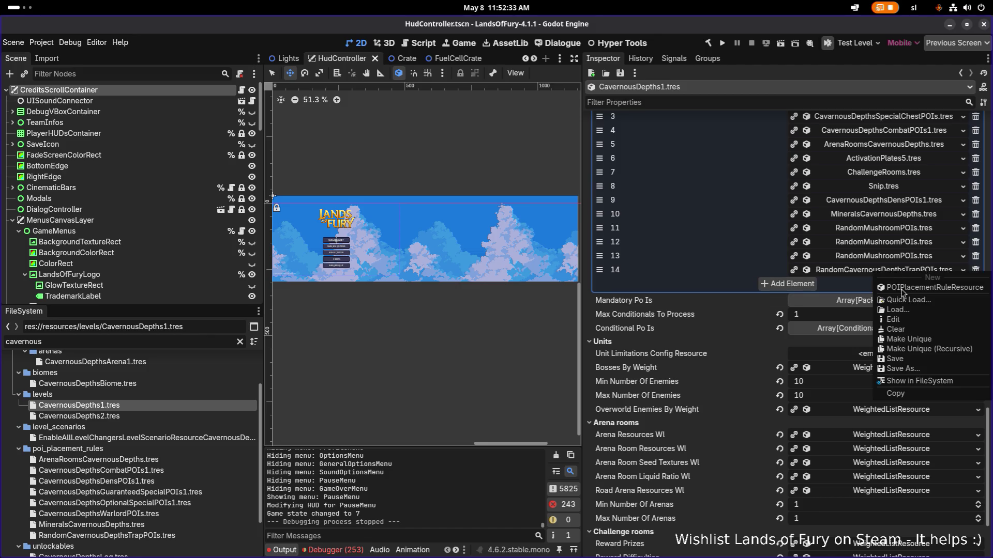
{"action": "left_click", "coordinate": [923, 383]}
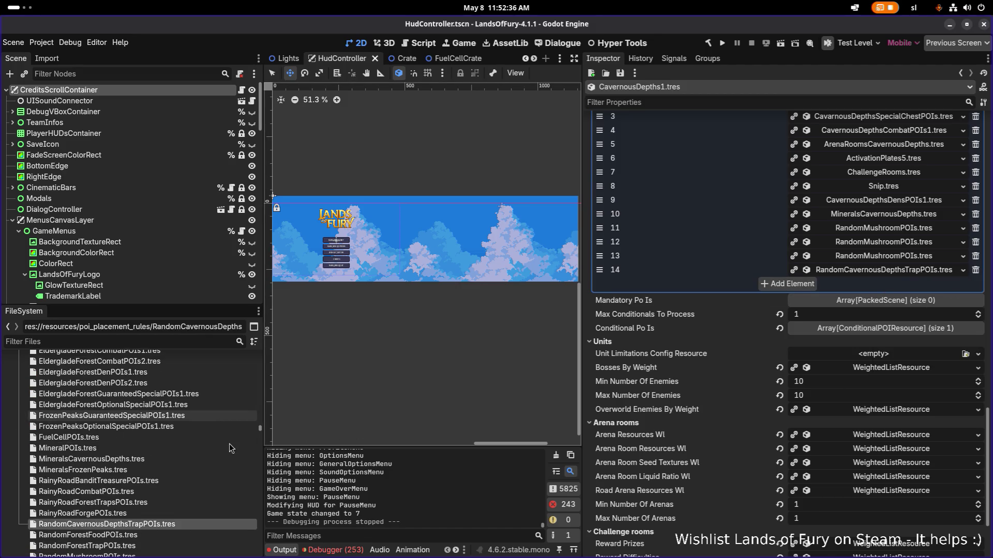
{"action": "left_click", "coordinate": [881, 271]}
{"action": "scroll", "coordinate": [828, 339], "scroll_direction": "down", "scroll_amount": 4}
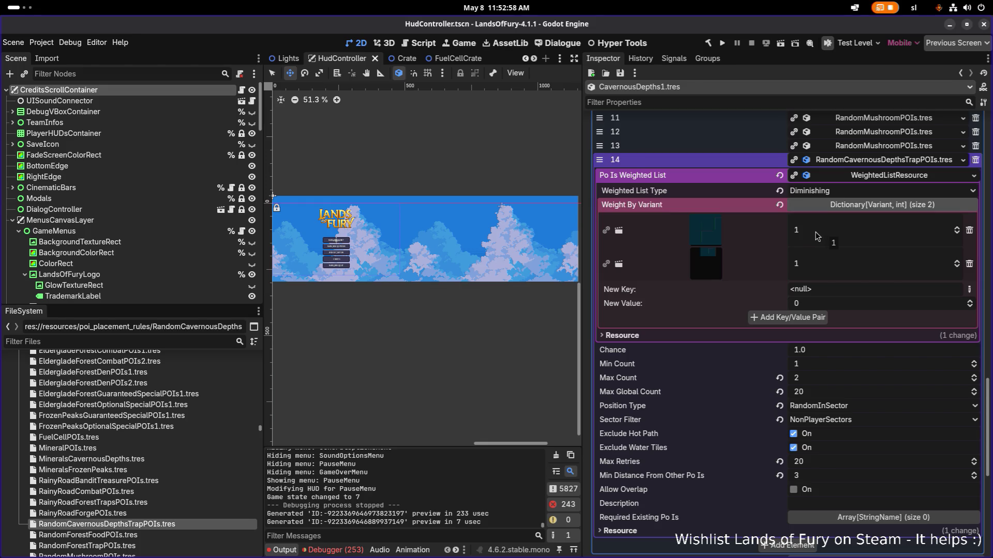
Open the first trap POI's scene and inspect the mushroom trap cluster's Spawn node.
{"action": "left_click", "coordinate": [723, 234]}
{"action": "left_click", "coordinate": [713, 256]}
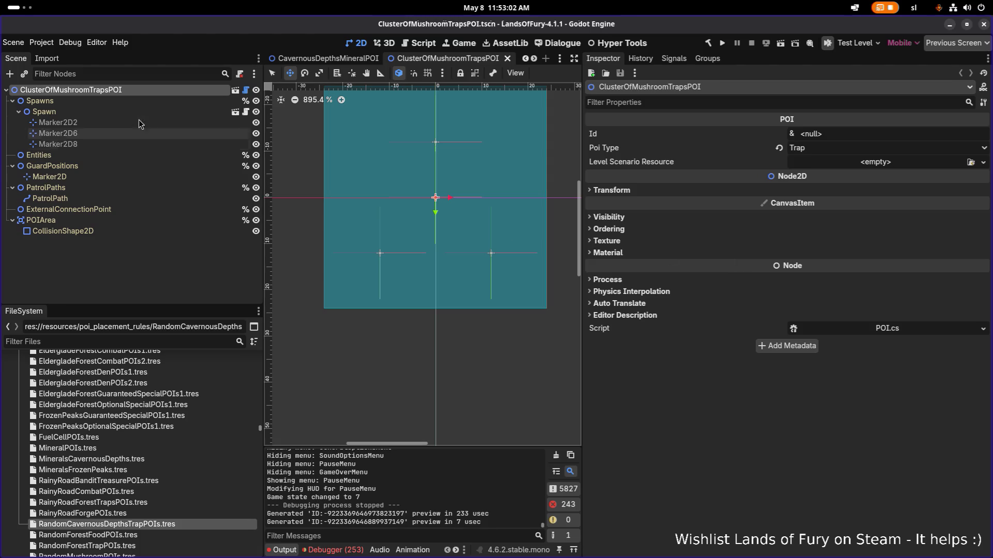
{"action": "left_click", "coordinate": [129, 112]}
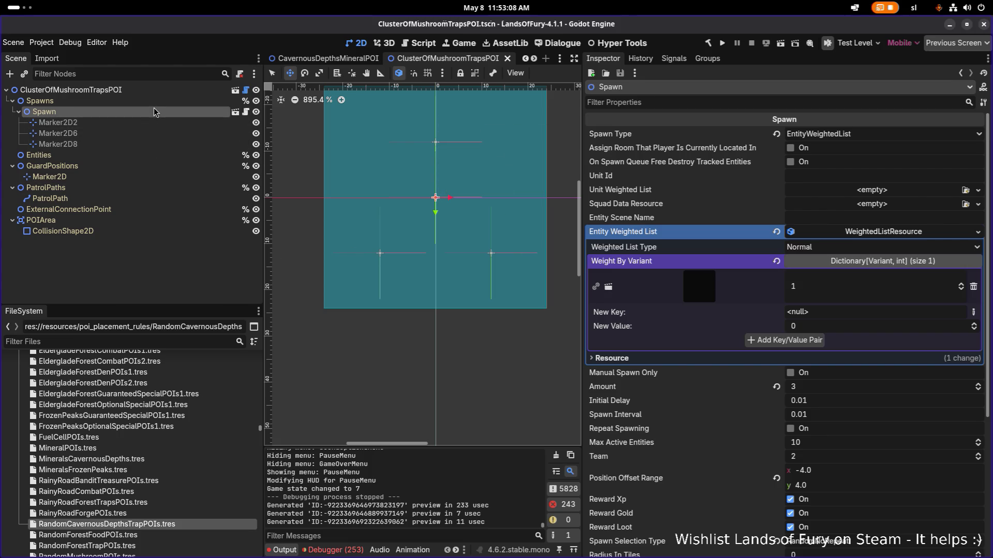
{"action": "scroll", "coordinate": [192, 503], "scroll_direction": "up", "scroll_amount": 5}
{"action": "scroll", "coordinate": [205, 504], "scroll_direction": "down", "scroll_amount": 5}
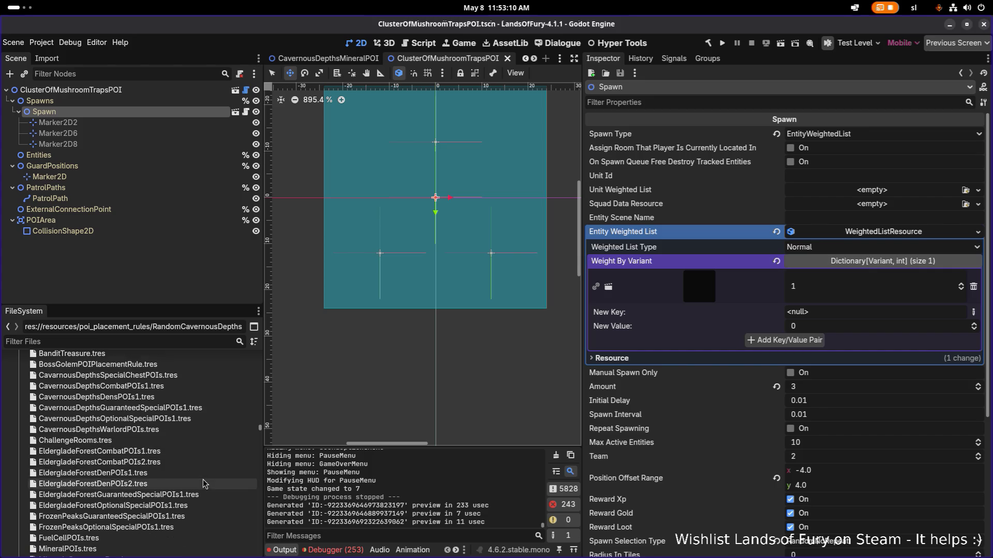
{"action": "scroll", "coordinate": [201, 498], "scroll_direction": "down", "scroll_amount": 2}
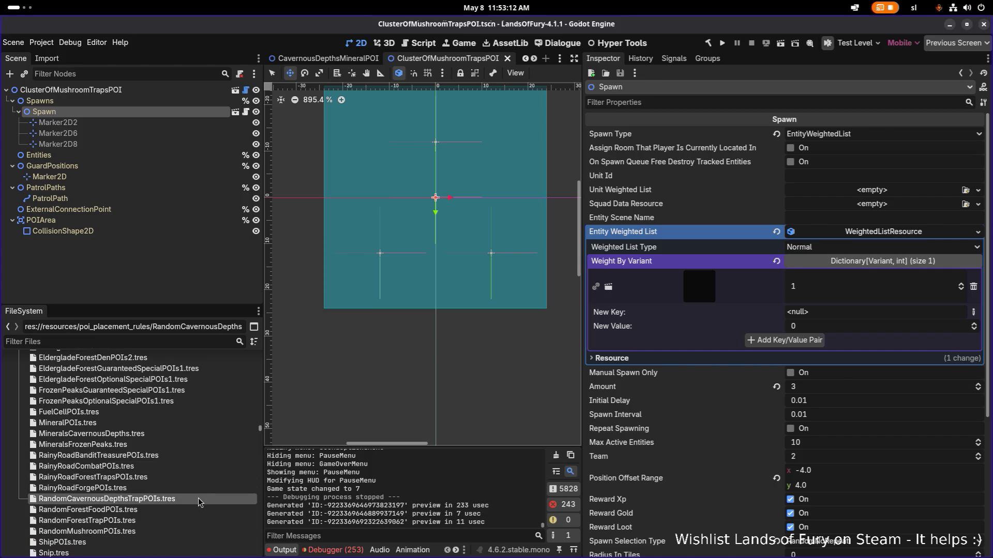
Reopen RandomCavernousDepthsTrapPOIs.tres and open the second trap POI's scene.
{"action": "left_click", "coordinate": [202, 499]}
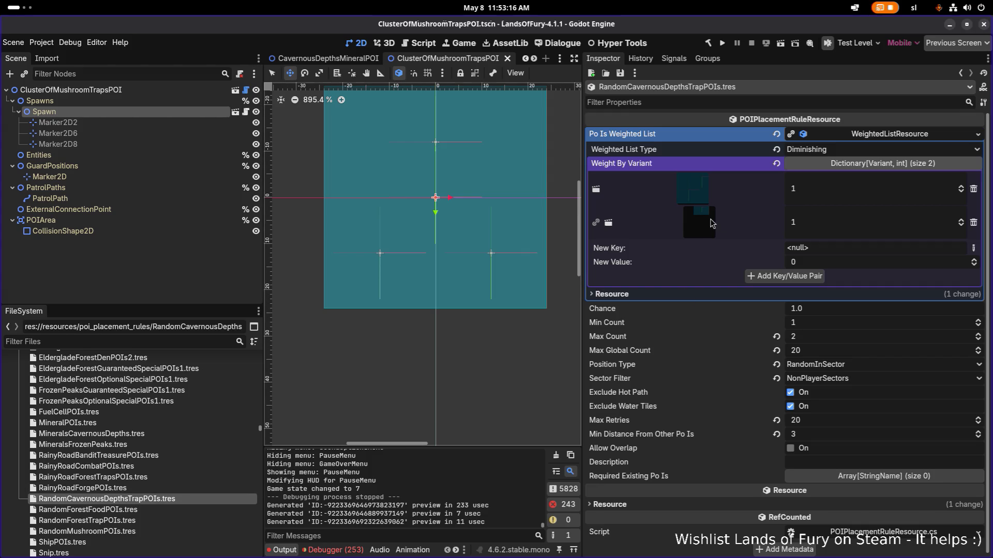
{"action": "left_click", "coordinate": [709, 219]}
{"action": "left_click", "coordinate": [703, 249]}
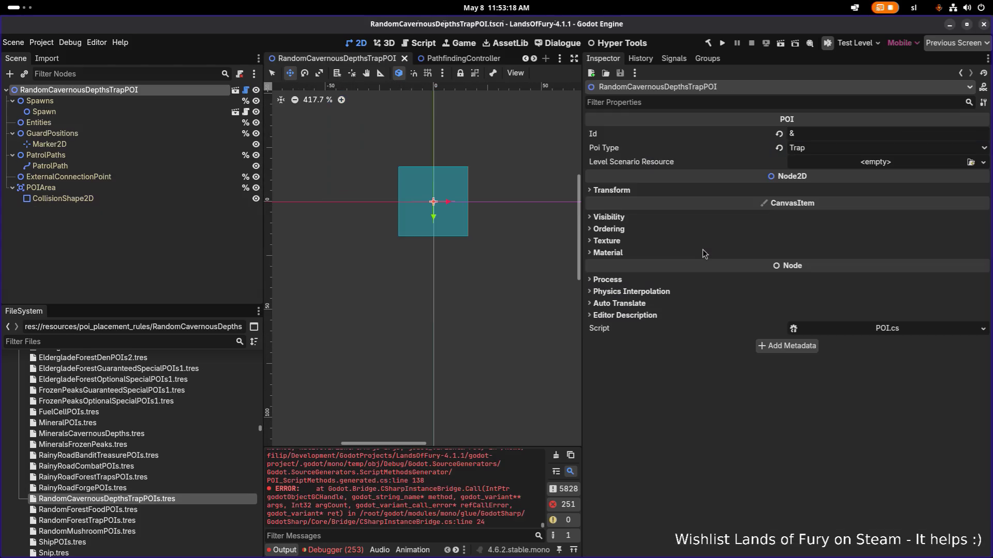
Set every trap weight in the Spawn node's weighted list to 1 and save the scene.
{"action": "left_click", "coordinate": [129, 123]}
{"action": "left_click", "coordinate": [126, 154]}
{"action": "left_click", "coordinate": [134, 105]}
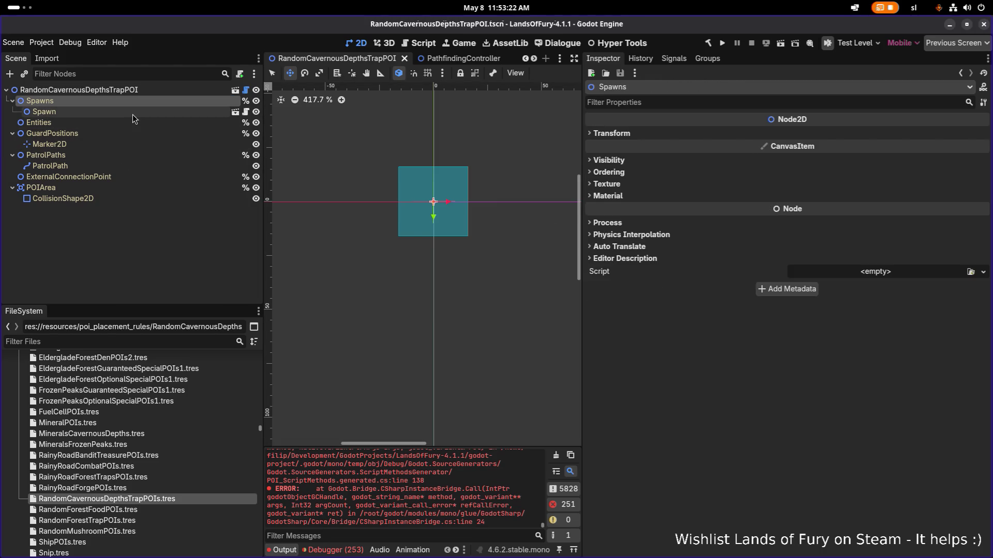
{"action": "left_click", "coordinate": [132, 114]}
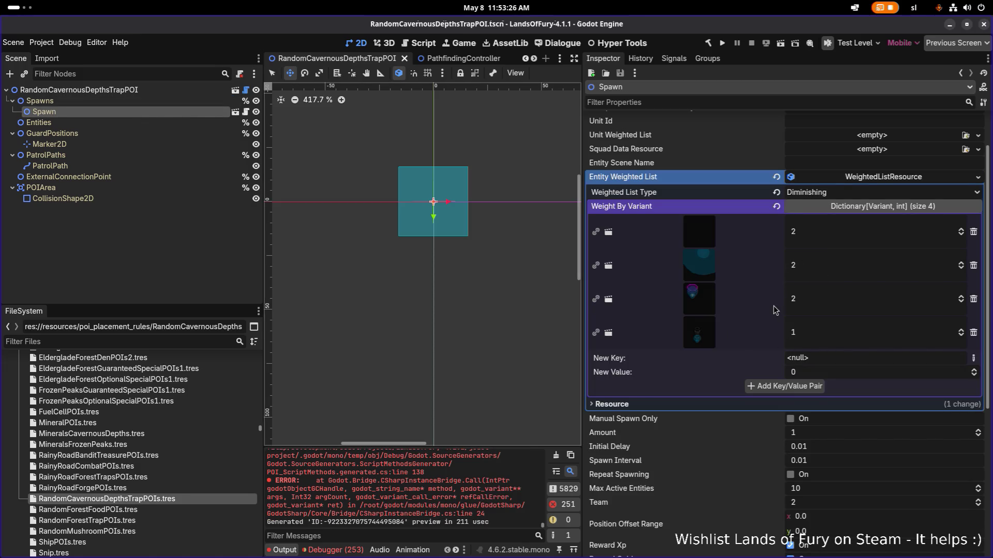
{"action": "left_click", "coordinate": [826, 303]}
{"action": "type", "text": "1"}
{"action": "left_click", "coordinate": [826, 270]}
{"action": "type", "text": "1"}
{"action": "left_click", "coordinate": [821, 233]}
{"action": "type", "text": "1"}
{"action": "key", "text": "Return"}
{"action": "key", "text": "ctrl+s"}
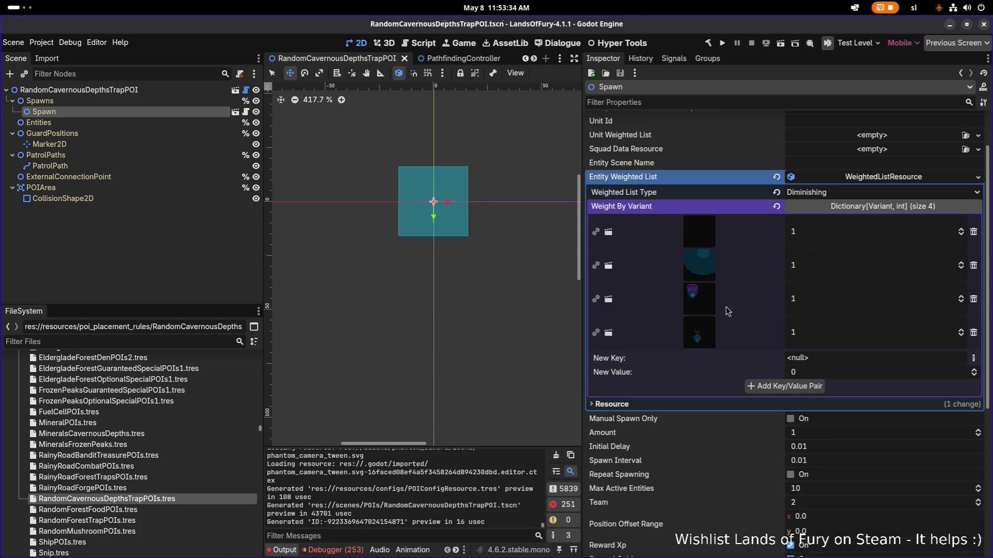
Filter the project files by 'chest', then select the filter text for a new search.
{"action": "left_click", "coordinate": [188, 337]}
{"action": "type", "text": "chest"}
{"action": "scroll", "coordinate": [178, 419], "scroll_direction": "up", "scroll_amount": 15}
{"action": "scroll", "coordinate": [170, 423], "scroll_direction": "up", "scroll_amount": 4}
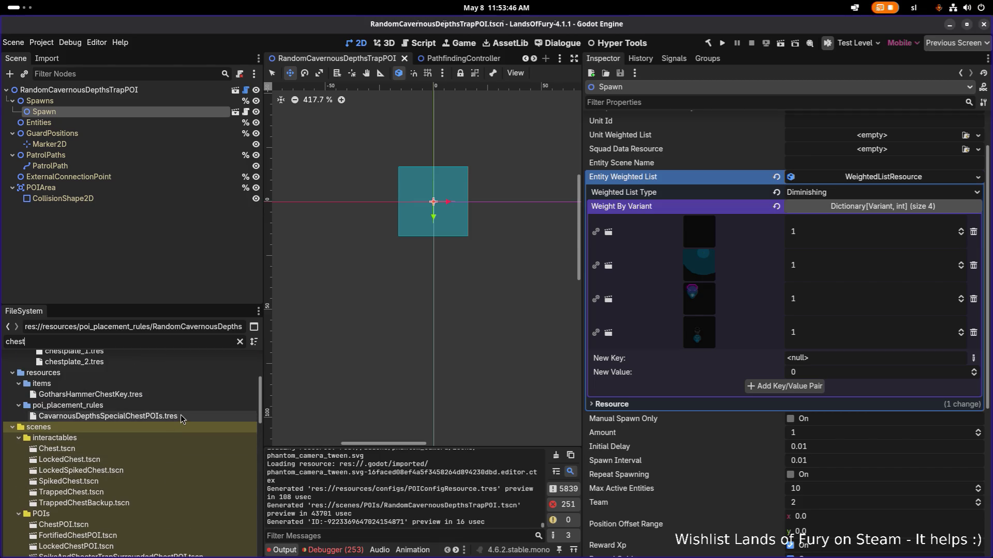
{"action": "key", "text": "ctrl+a"}
Filter by 'spike', open SpikeAndShooterTrapSurroundedChestPOI.tscn and select its TrapEntitySpawn node.
{"action": "type", "text": "spike"}
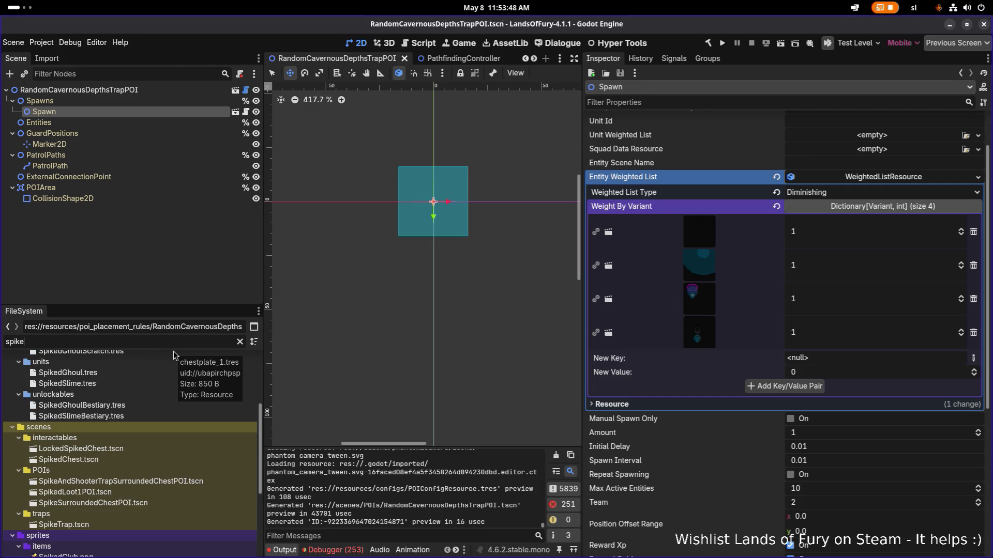
{"action": "double_click", "coordinate": [160, 486]}
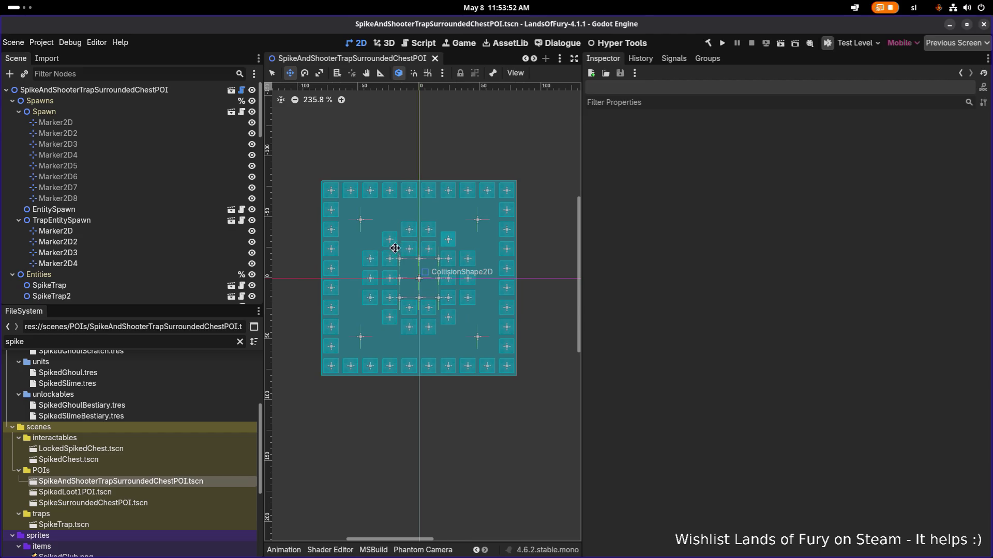
{"action": "left_click", "coordinate": [139, 221]}
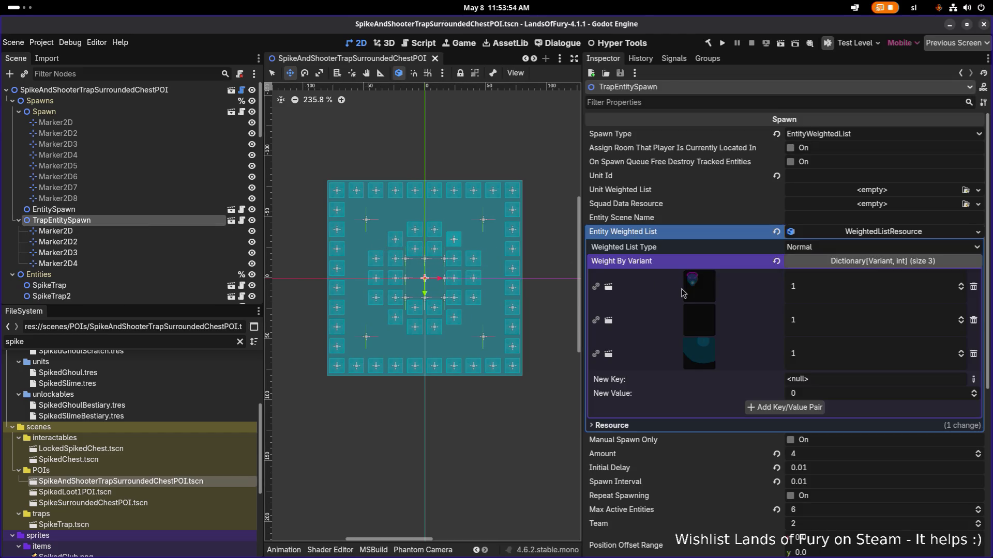
Add RockShooterMushroomTrap.tscn as a fourth Object-keyed trap entry, save, and run the project.
{"action": "left_click", "coordinate": [973, 379]}
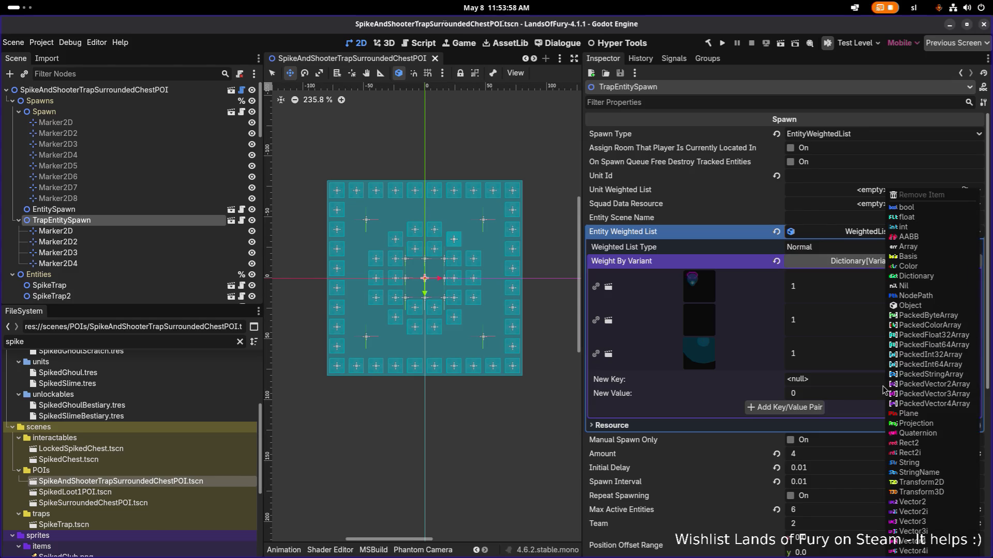
{"action": "left_click", "coordinate": [932, 306]}
{"action": "left_click", "coordinate": [948, 380]}
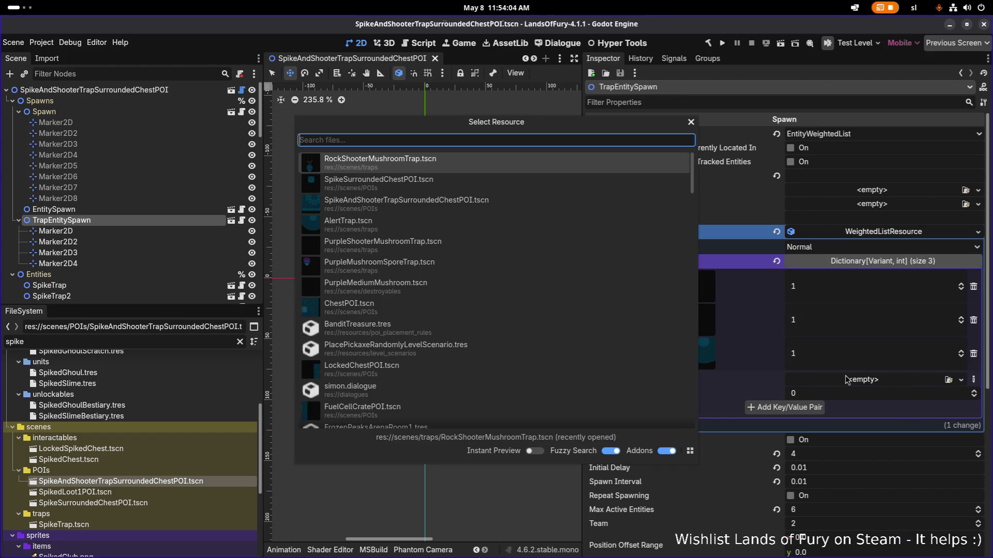
{"action": "type", "text": "rocks"}
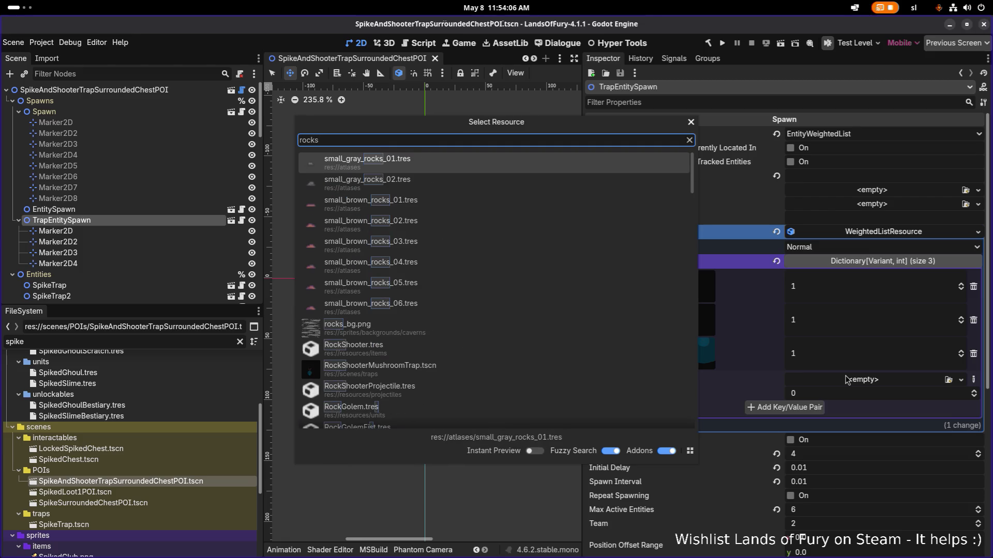
{"action": "type", "text": "hoo"}
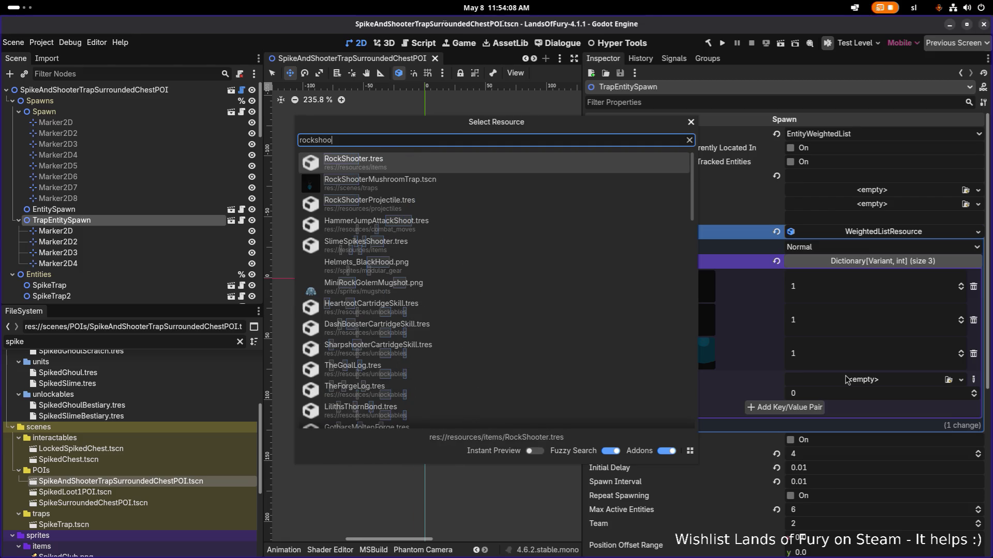
{"action": "key", "text": "Down"}
{"action": "key", "text": "Return"}
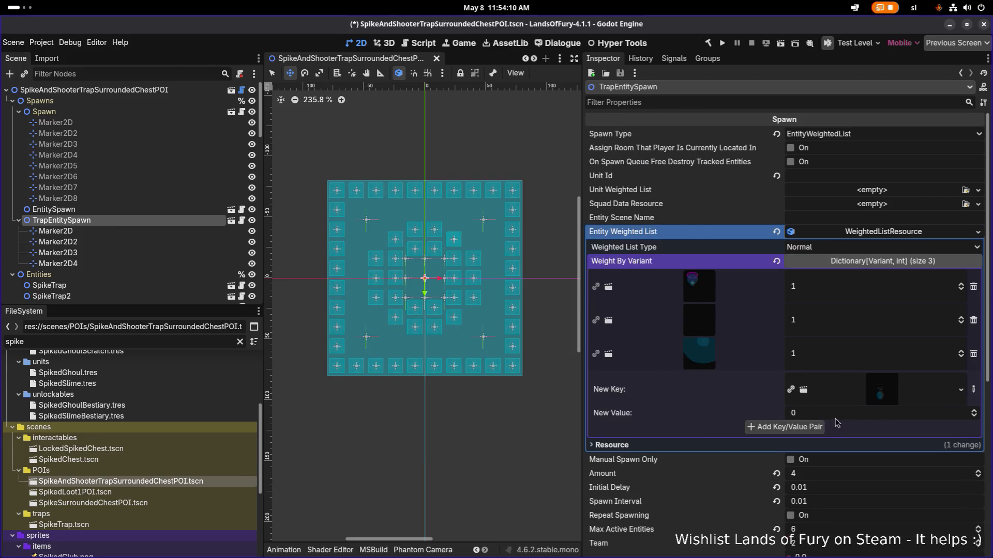
{"action": "left_click", "coordinate": [815, 427]}
{"action": "key", "text": "ctrl+s"}
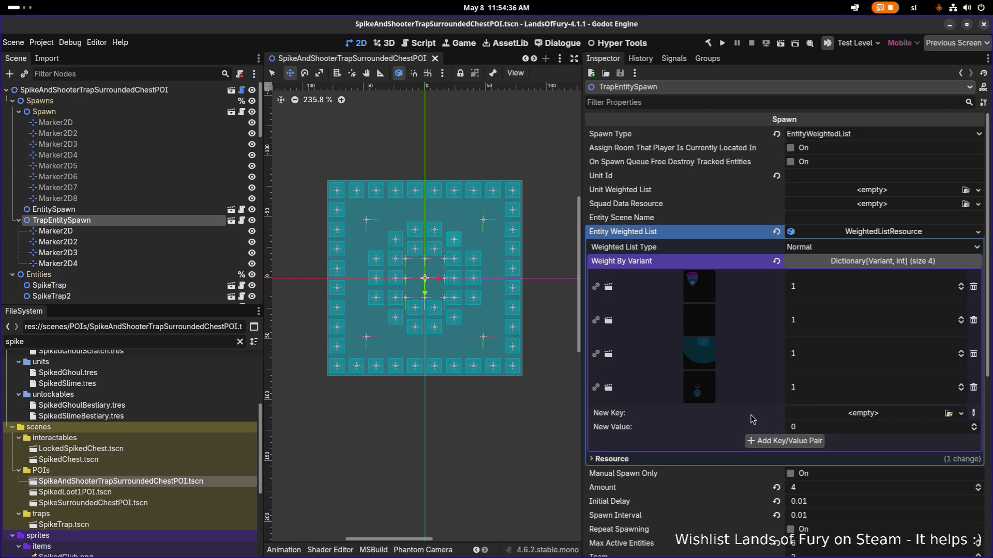
{"action": "left_click", "coordinate": [722, 44]}
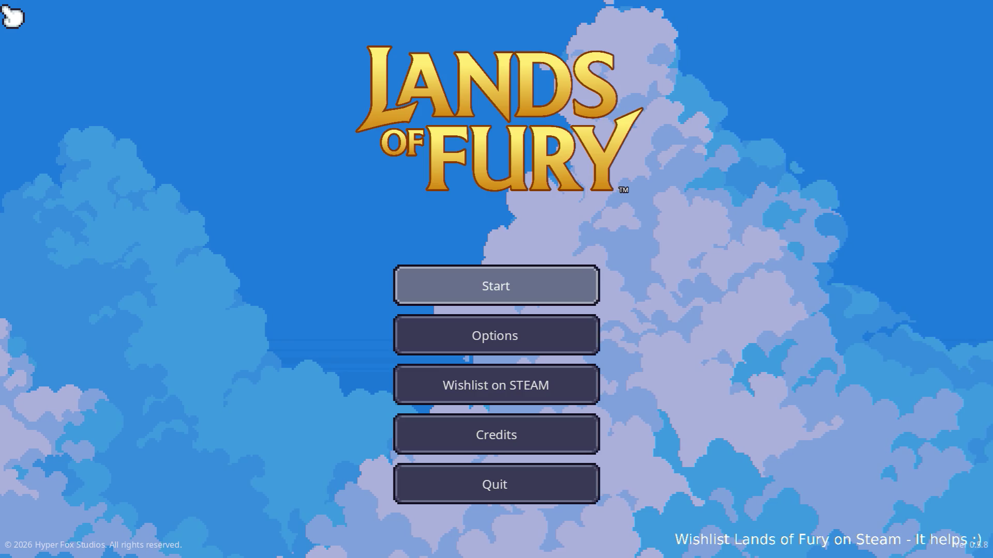
Start a game on the first profile, walk north into the glade's purple portal and enter it.
{"action": "left_click", "coordinate": [517, 298]}
{"action": "left_click", "coordinate": [510, 292]}
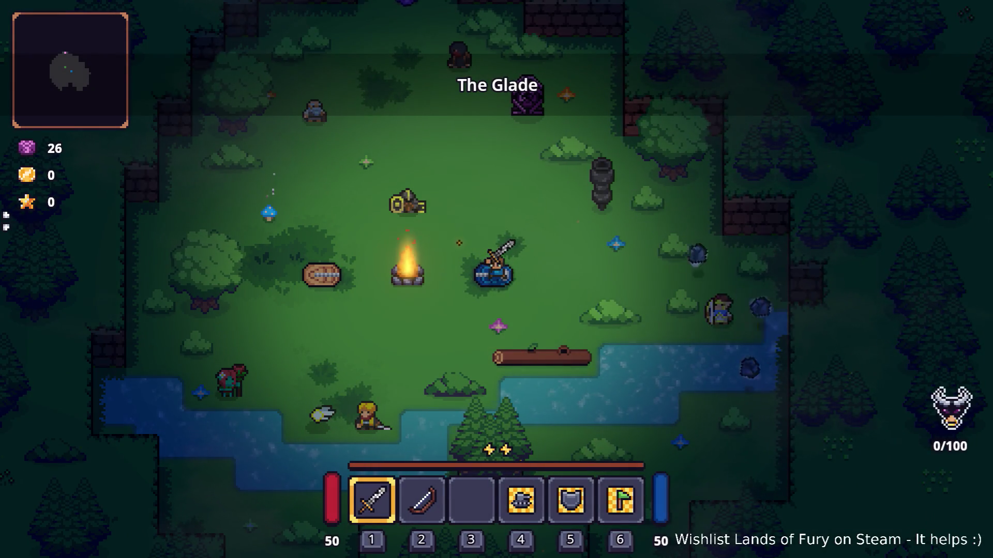
{"action": "key", "text": "w"}
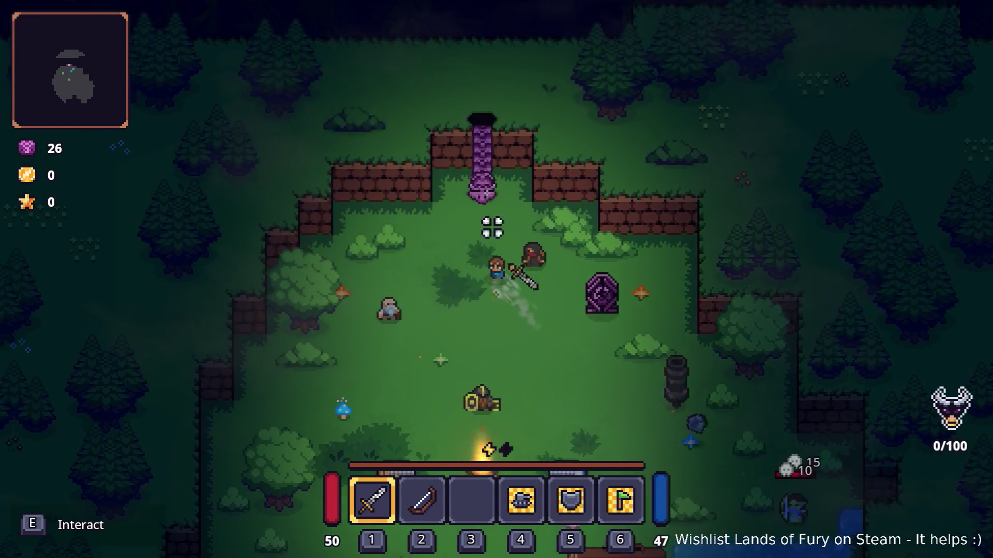
{"action": "key", "text": "w"}
{"action": "key", "text": "e"}
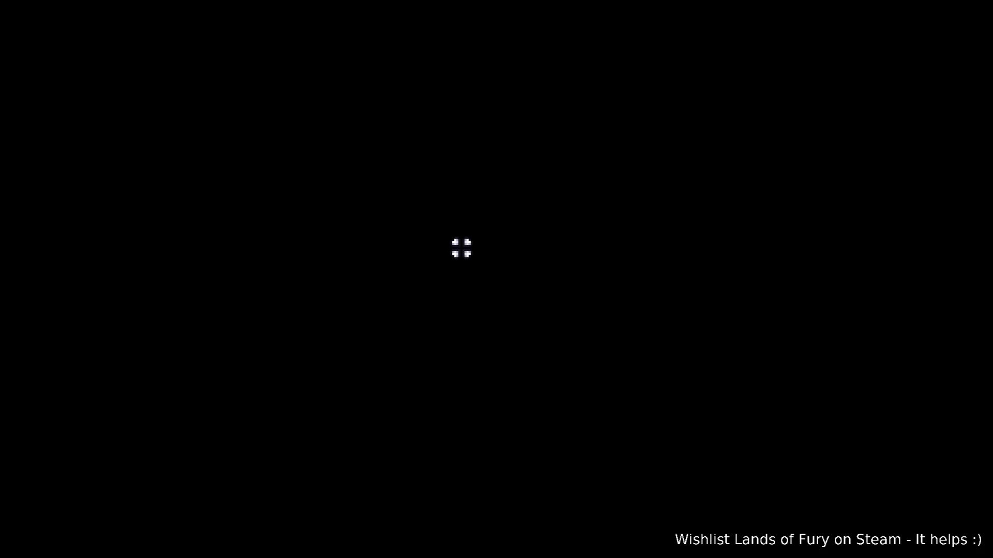
Turn on god mode by running Player.ToggleGodMode() in the developer console.
{"action": "key", "text": "grave"}
{"action": "type", "text": "to"}
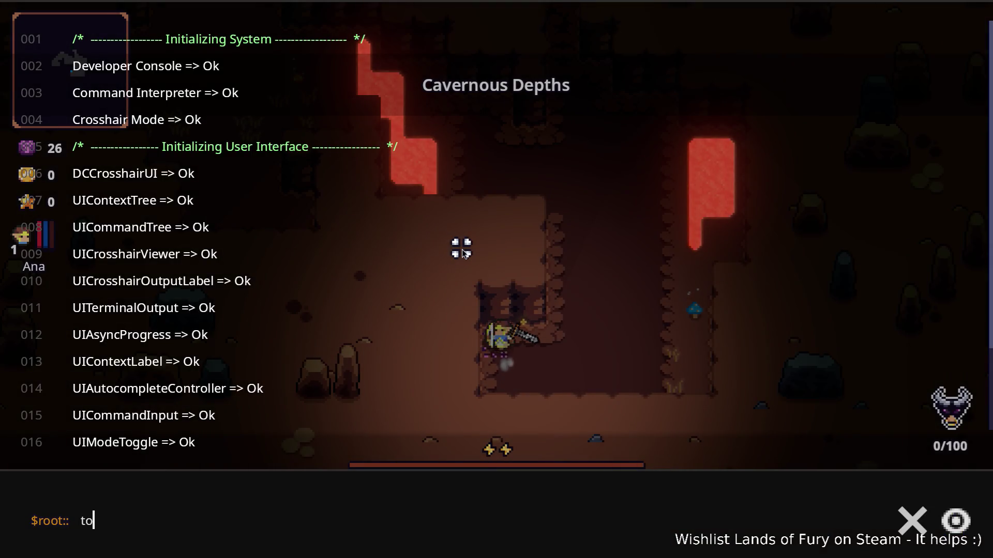
{"action": "key", "text": "BackSpace"}
{"action": "key", "text": "BackSpace"}
{"action": "type", "text": "Player."}
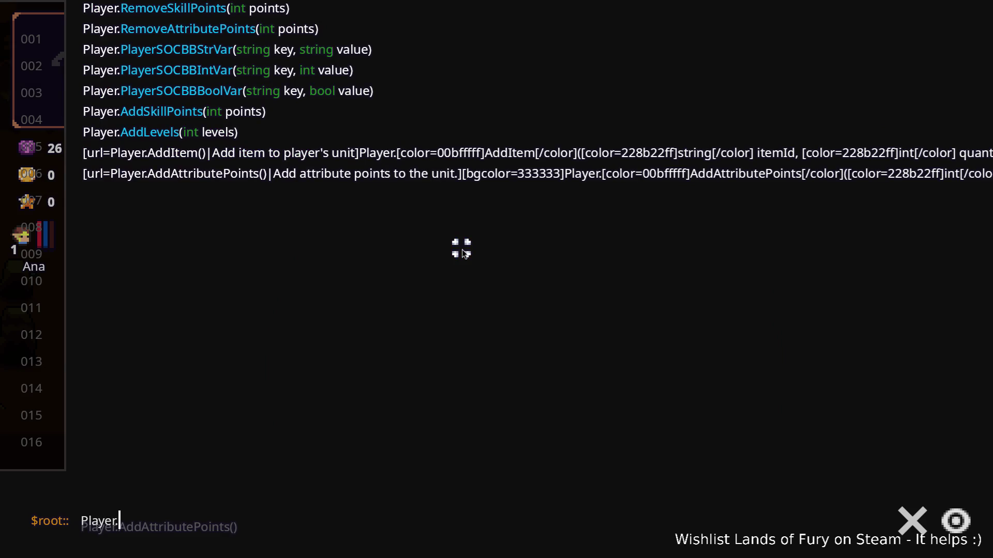
{"action": "type", "text": "To"}
{"action": "key", "text": "Up"}
{"action": "key", "text": "Return"}
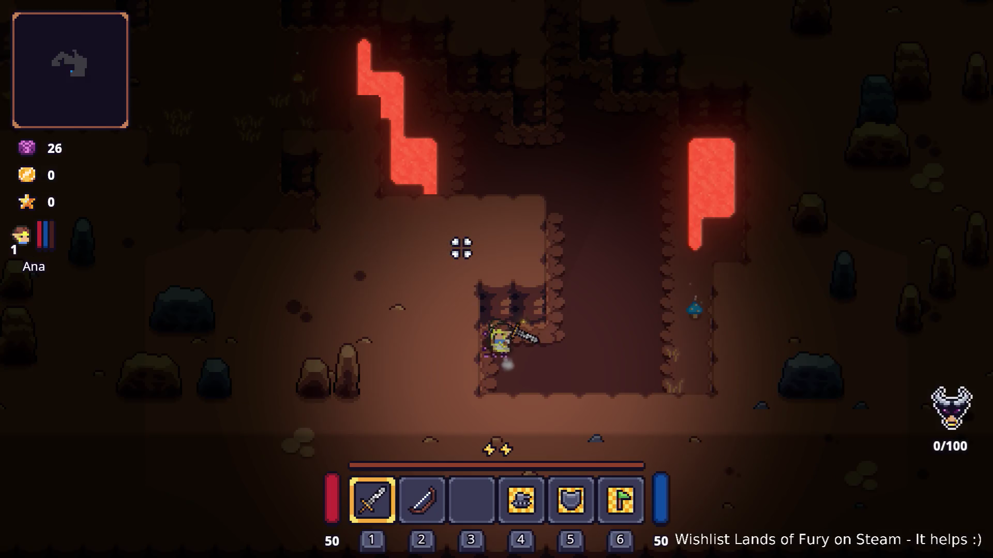
Add one pair of Bunny Boots with Player.AddItem(bunn_boots,1) and equip them in the boots slot.
{"action": "key", "text": "grave"}
{"action": "type", "text": "Pla"}
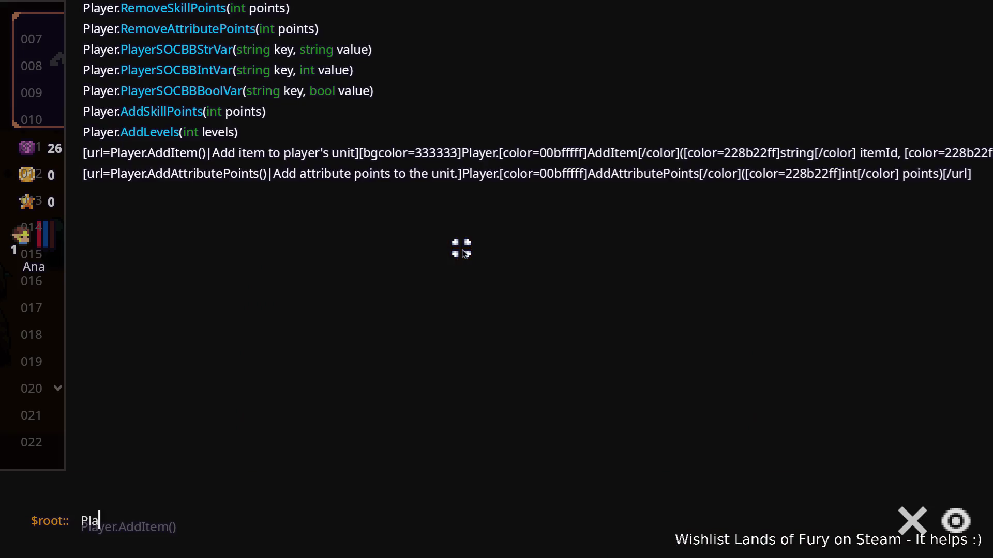
{"action": "type", "text": "yer.AddItem(bunn_boots"}
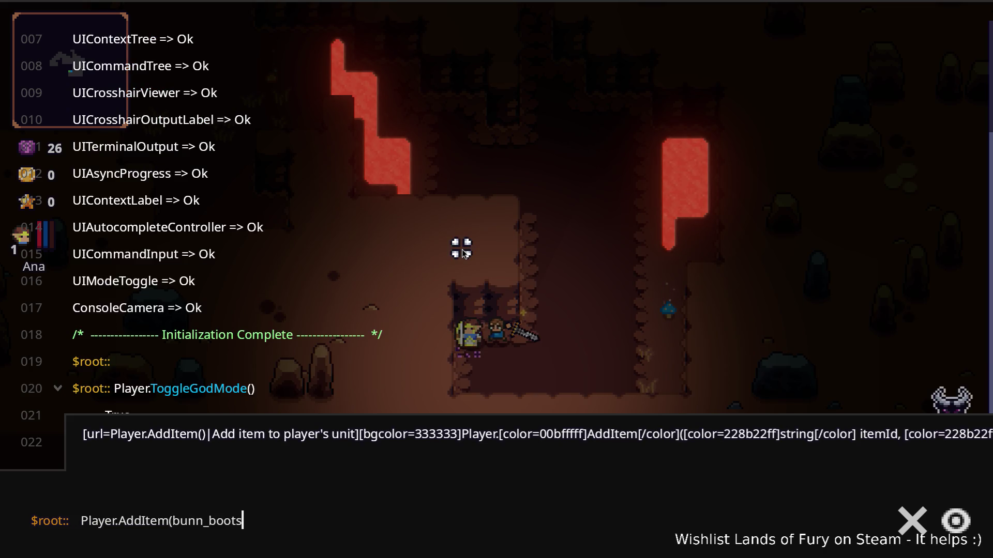
{"action": "type", "text": ",1"}
{"action": "key", "text": "Return"}
{"action": "key", "text": "grave"}
{"action": "key", "text": "grave"}
{"action": "key", "text": "Up"}
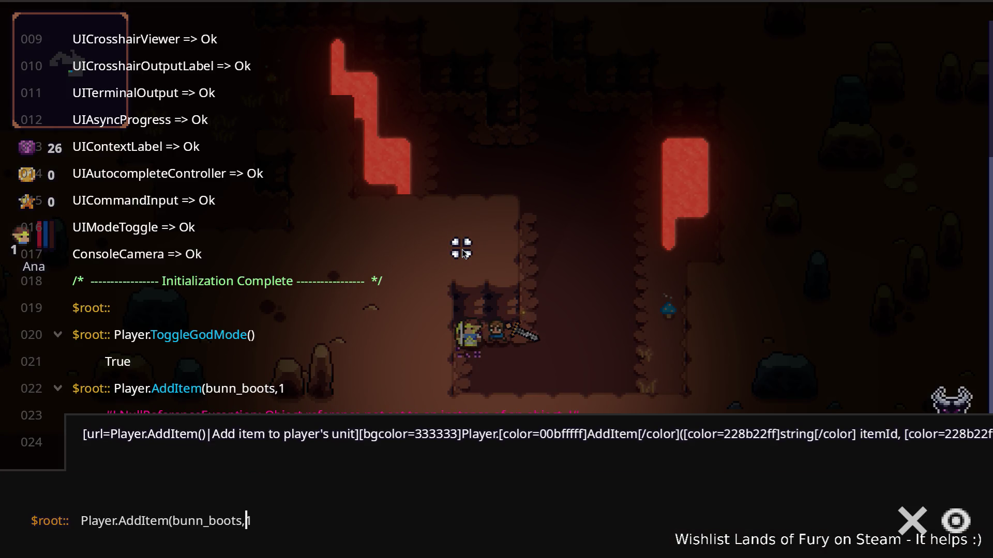
{"action": "key", "text": "Return"}
{"action": "key", "text": "grave"}
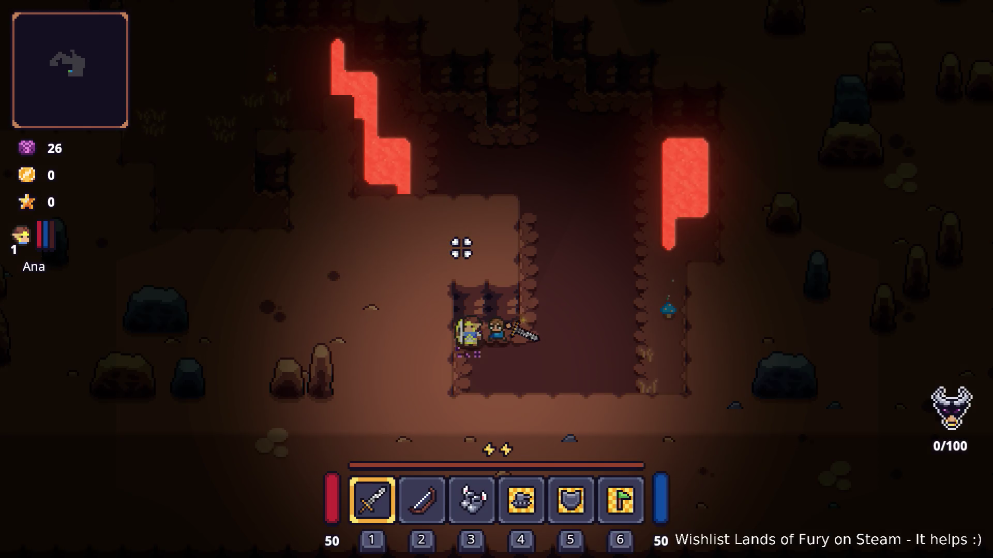
{"action": "key", "text": "i"}
{"action": "left_click_drag", "start_coordinate": [489, 383], "coordinate": [670, 489]}
{"action": "key", "text": "i"}
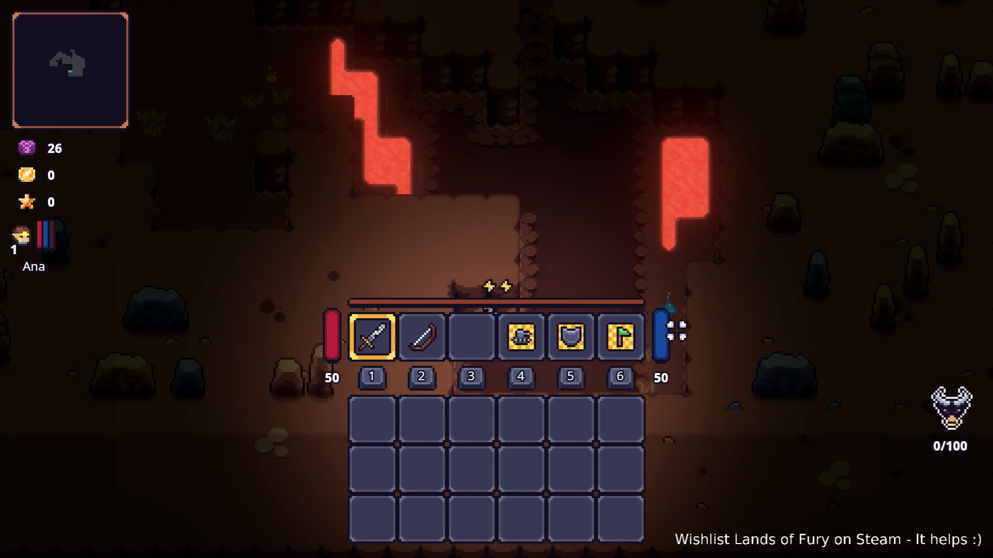
Dash and walk through the Cavernous Depths to the enemy camp beside the crates.
{"action": "key", "text": "w"}
{"action": "key", "text": "space"}
{"action": "key", "text": "w"}
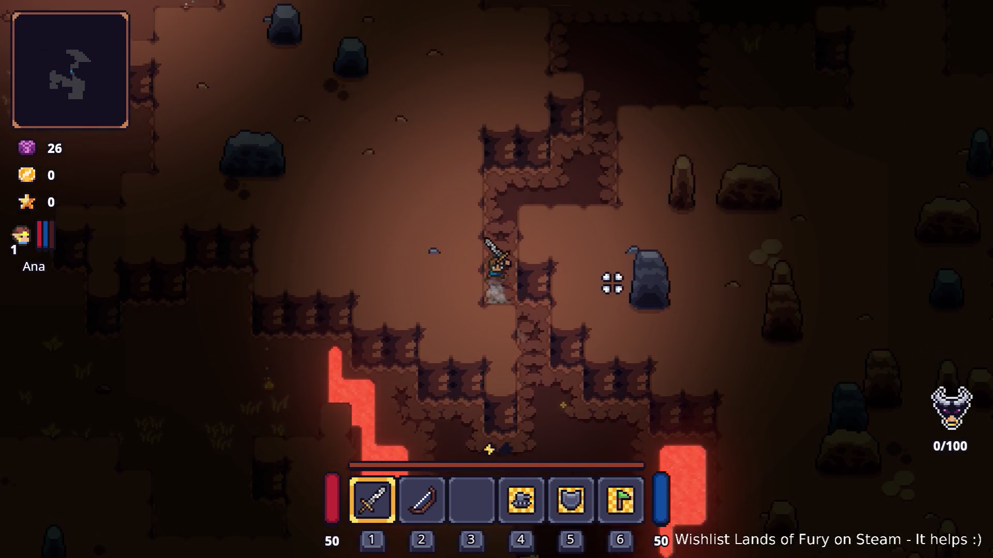
{"action": "key", "text": "d"}
{"action": "key", "text": "w"}
{"action": "key", "text": "d"}
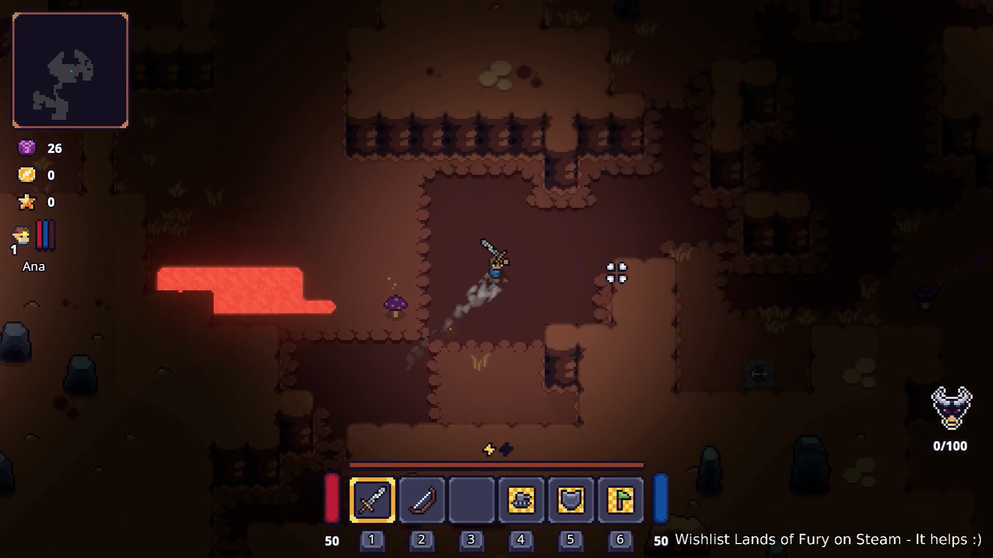
{"action": "key", "text": "d"}
{"action": "key", "text": "s"}
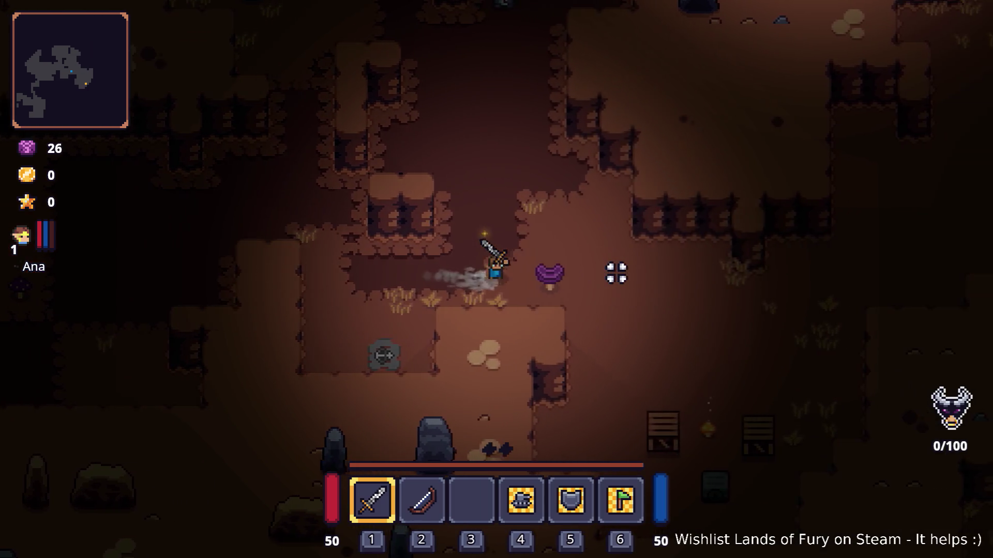
{"action": "key", "text": "d"}
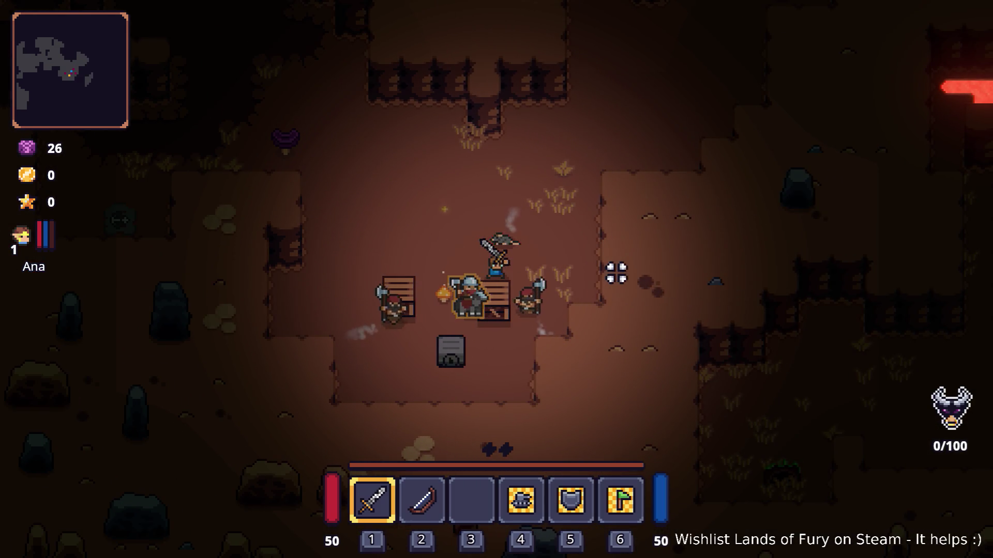
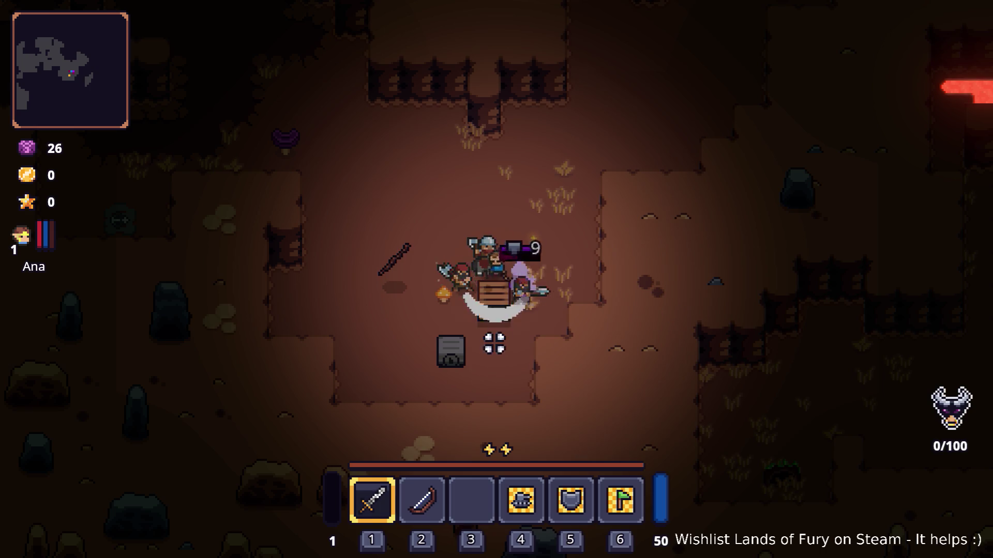
Try the grey chest, find it needs a Golden Key, and dash away from it.
{"action": "key", "text": "s+a"}
{"action": "key", "text": "e"}
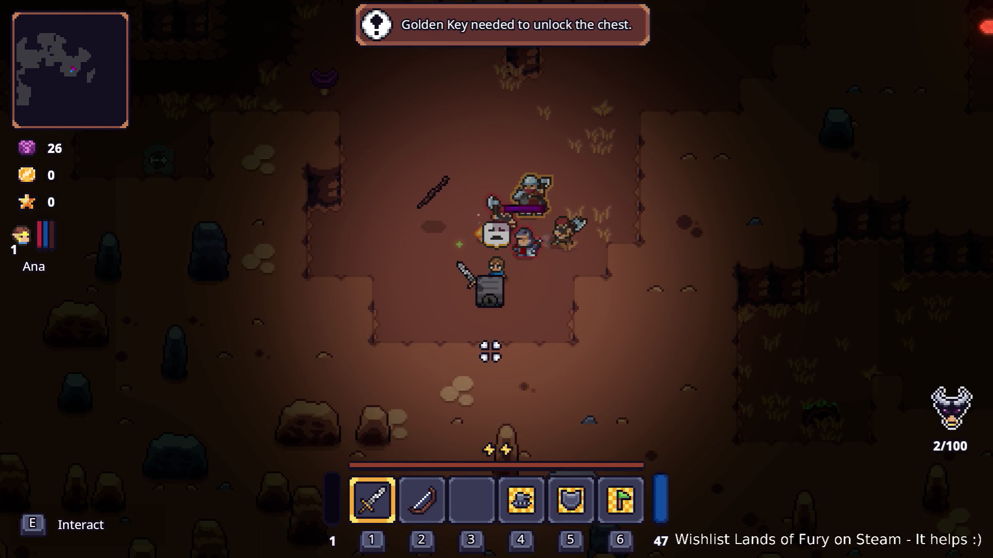
{"action": "key", "text": "e"}
{"action": "key", "text": "d+w"}
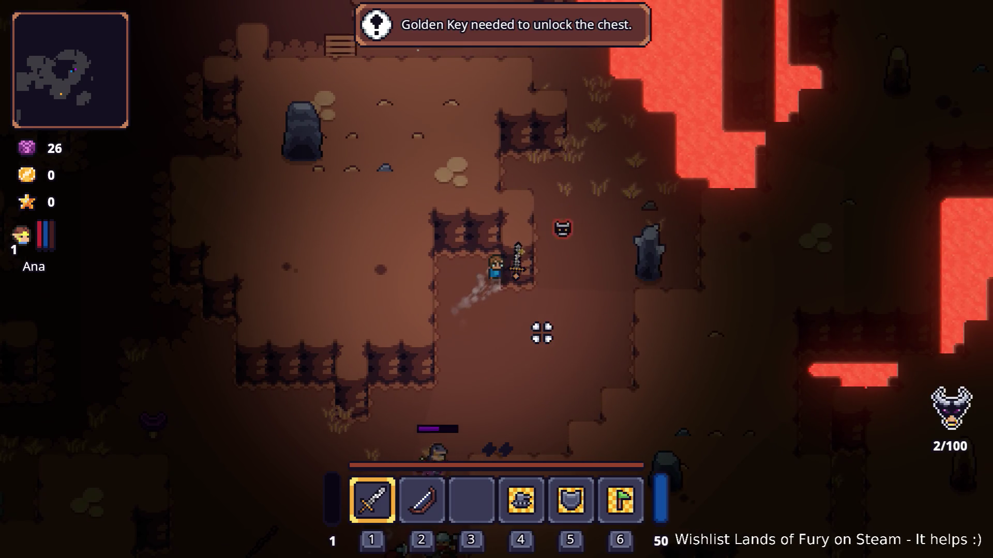
Go past the grey statue and cross the lava area, heading down-right through the cave.
{"action": "key", "text": "d"}
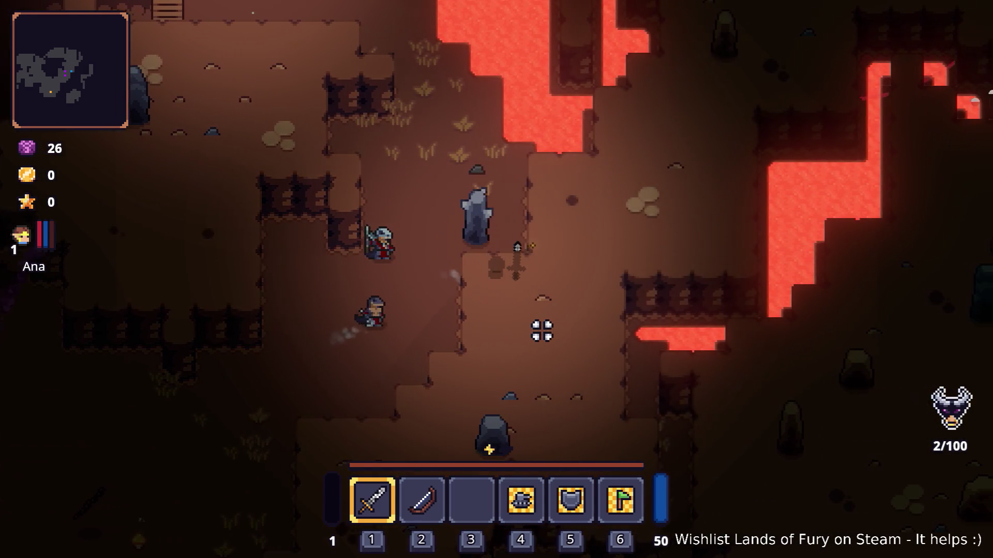
{"action": "key", "text": "w"}
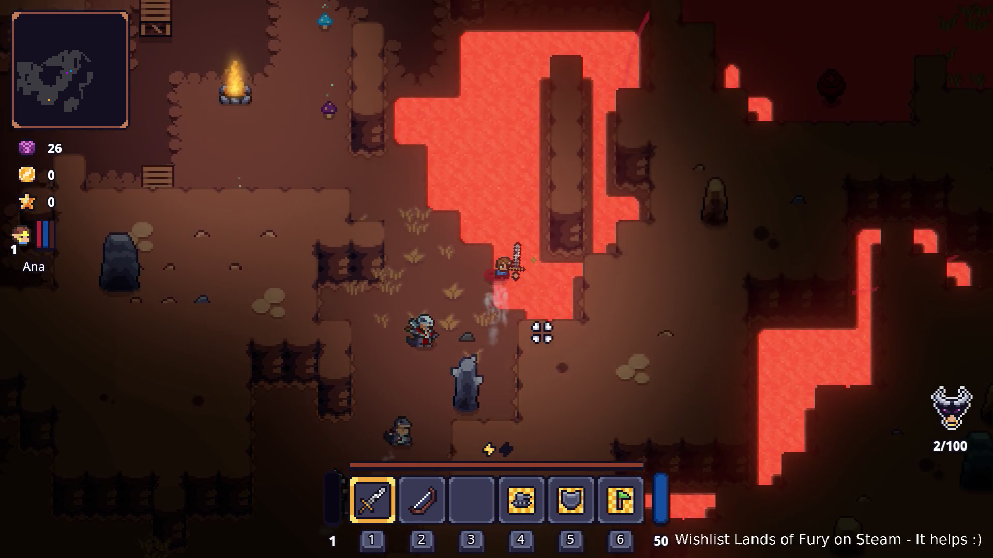
{"action": "key", "text": "w"}
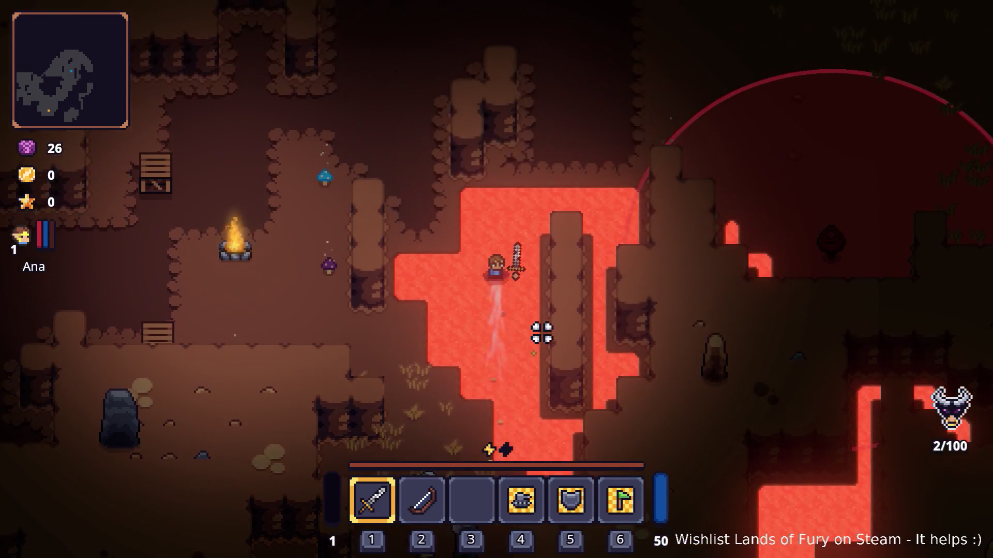
{"action": "key", "text": "d"}
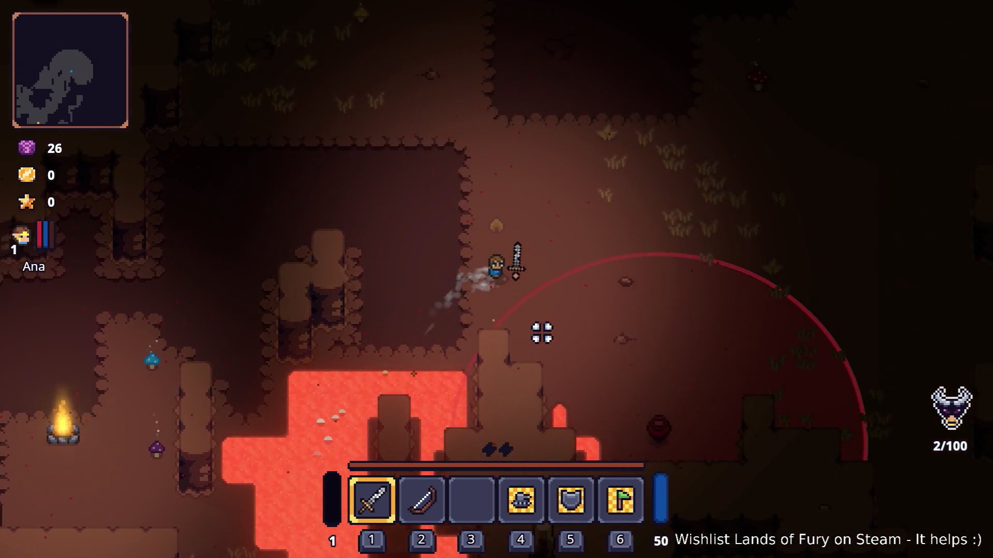
{"action": "key", "text": "d"}
{"action": "key", "text": "s"}
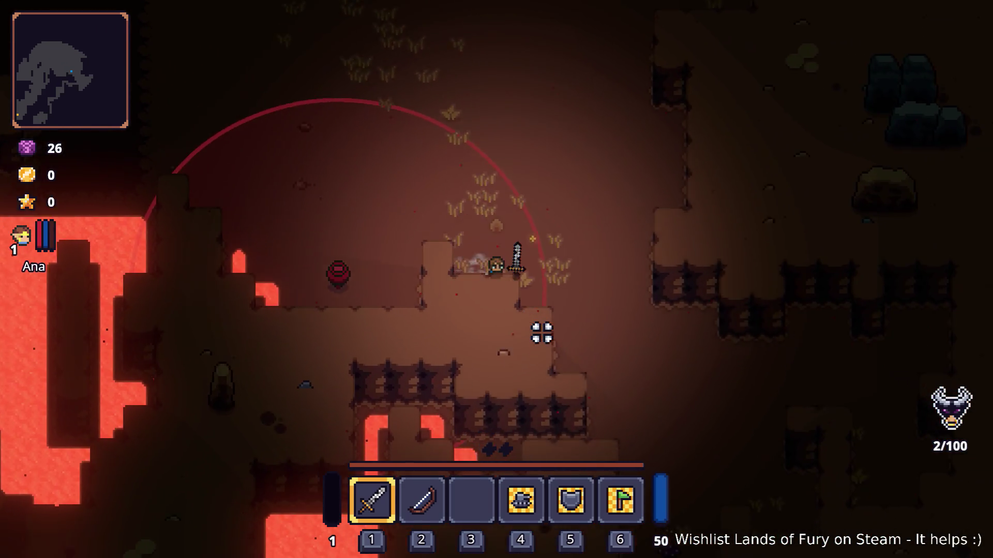
{"action": "key", "text": "d"}
{"action": "key", "text": "s"}
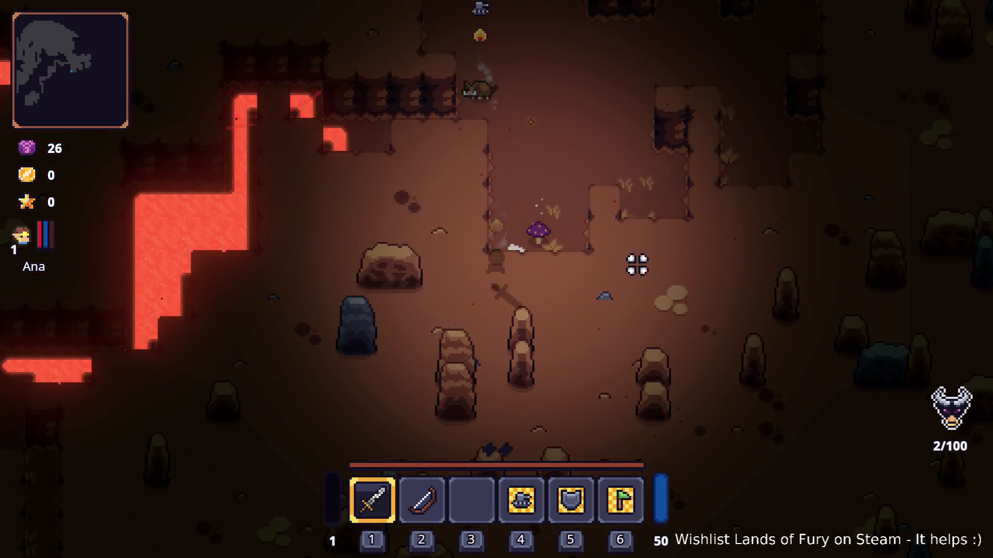
Fight and dodge the nearby enemies, then head north and up-right away from the lava.
{"action": "key", "text": "w"}
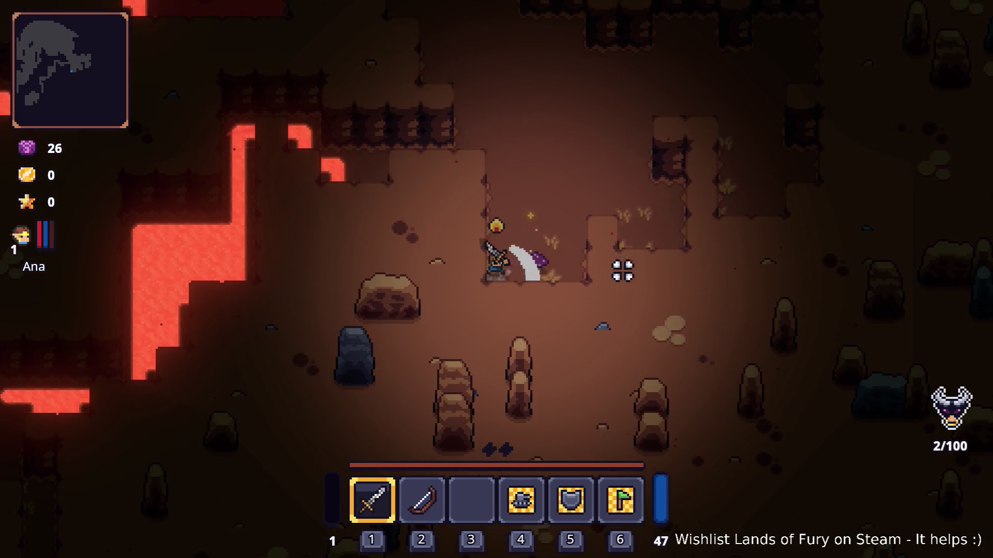
{"action": "key", "text": "a"}
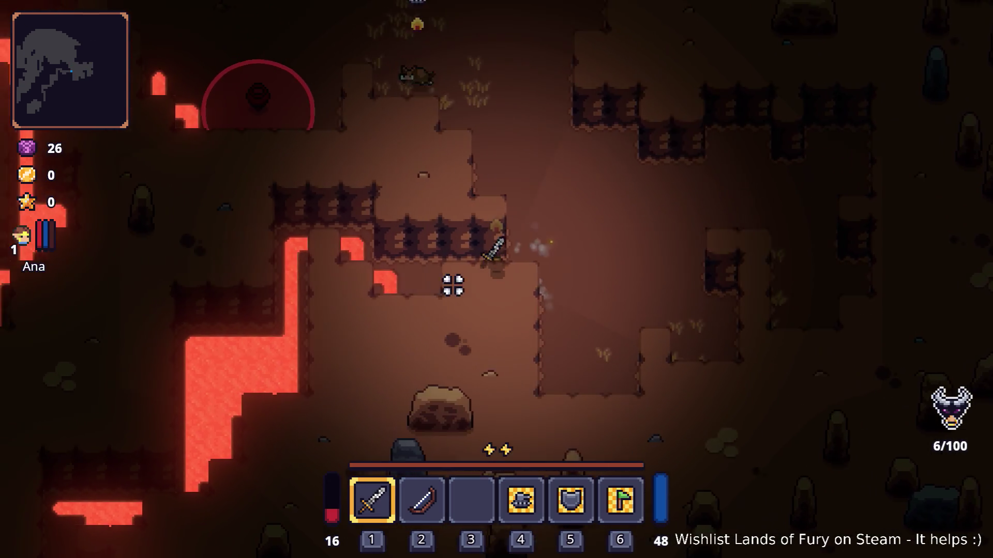
{"action": "key", "text": "a"}
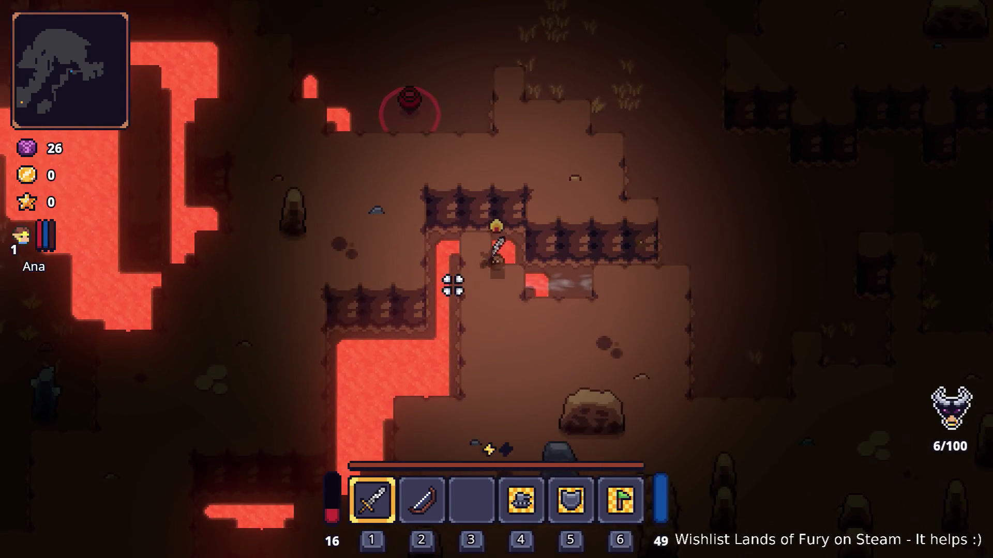
{"action": "key", "text": "d"}
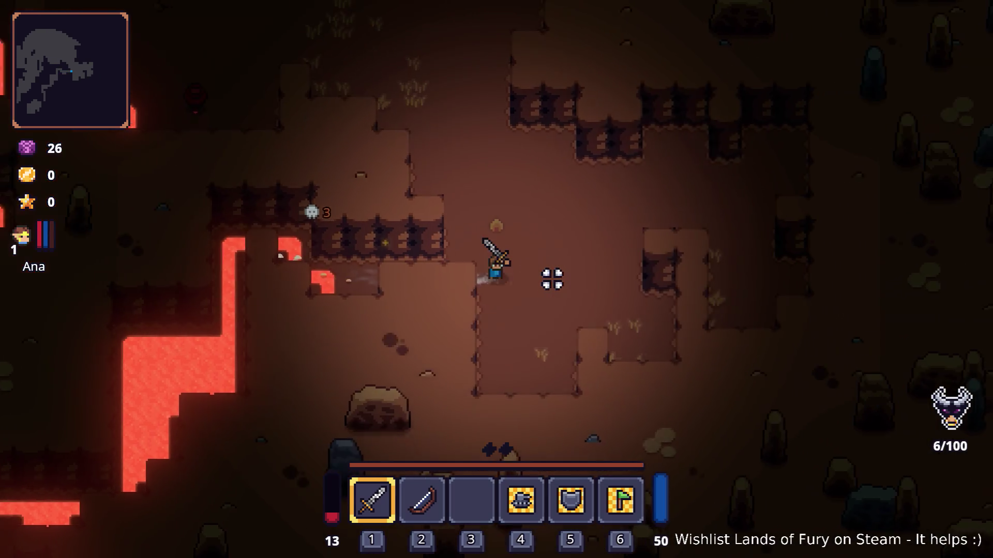
{"action": "key", "text": "w"}
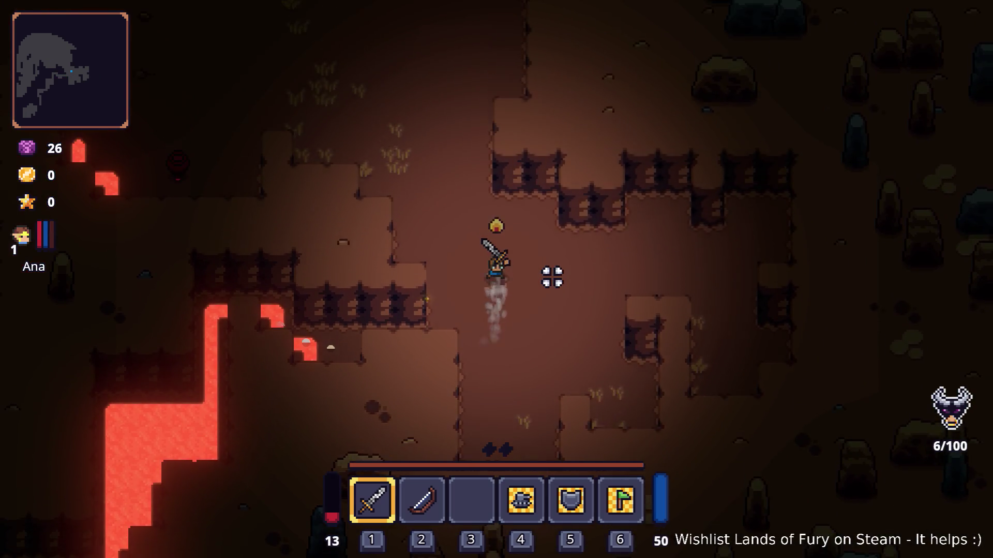
{"action": "key", "text": "w"}
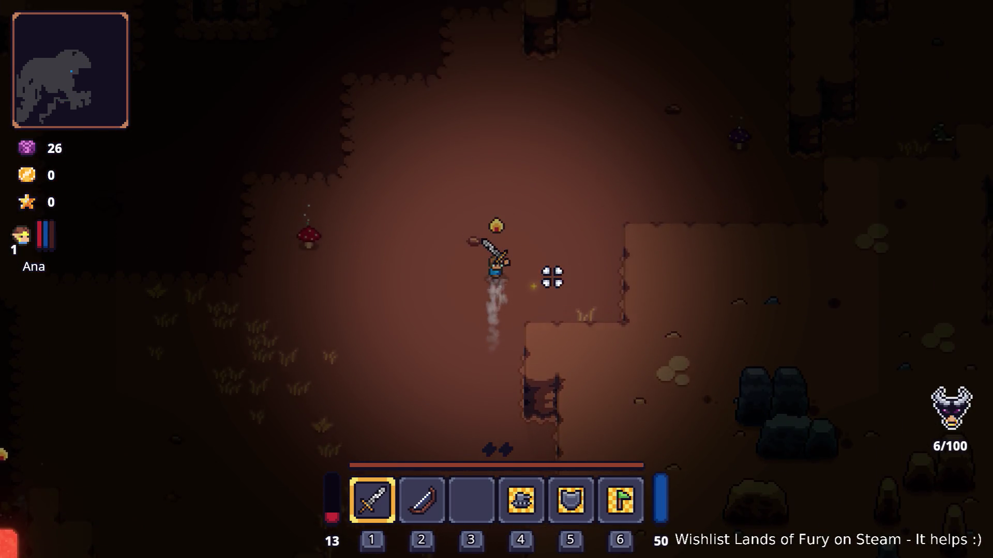
{"action": "key", "text": "d"}
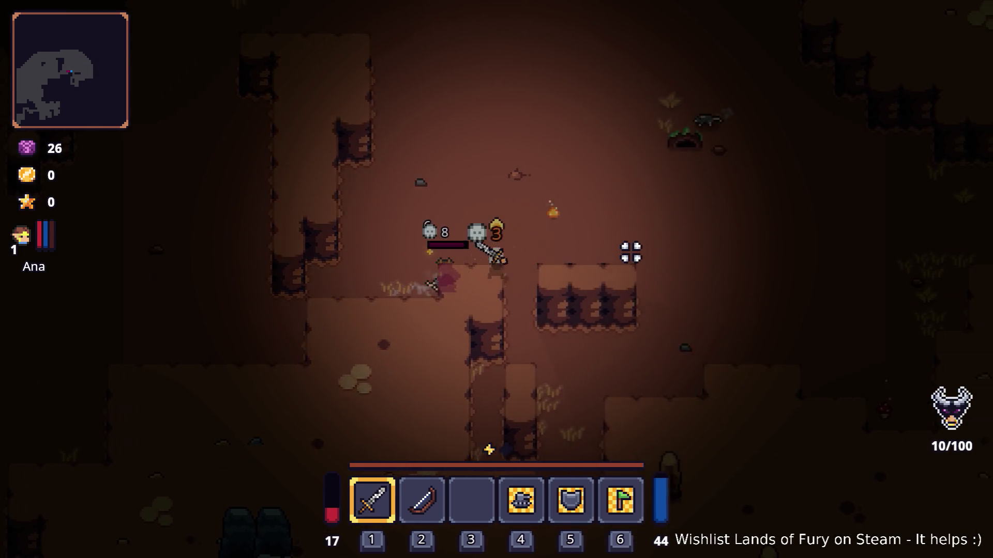
Fight the cave enemies, raising the kill count to 38/100, then head left toward the purple trees.
{"action": "key", "text": "s"}
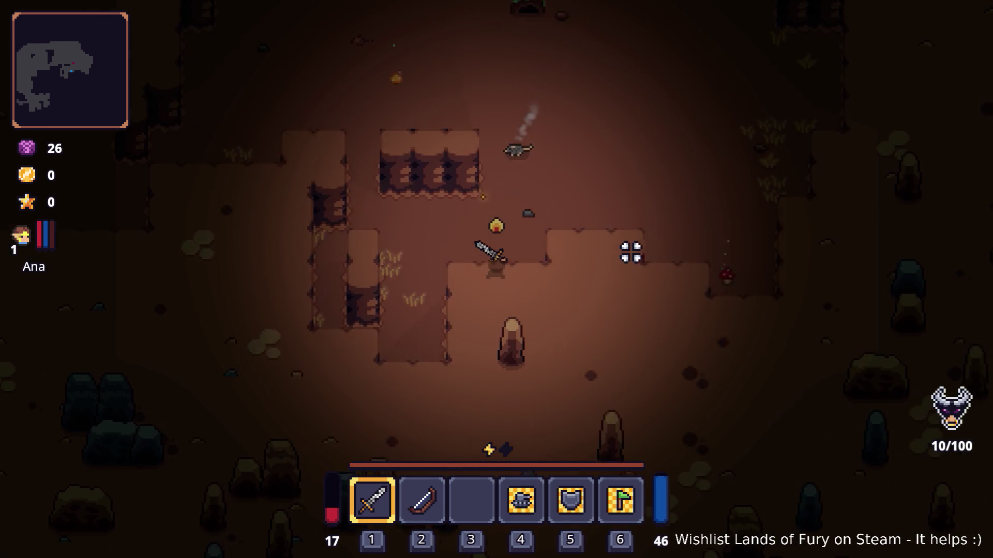
{"action": "key", "text": "w"}
{"action": "key", "text": "d"}
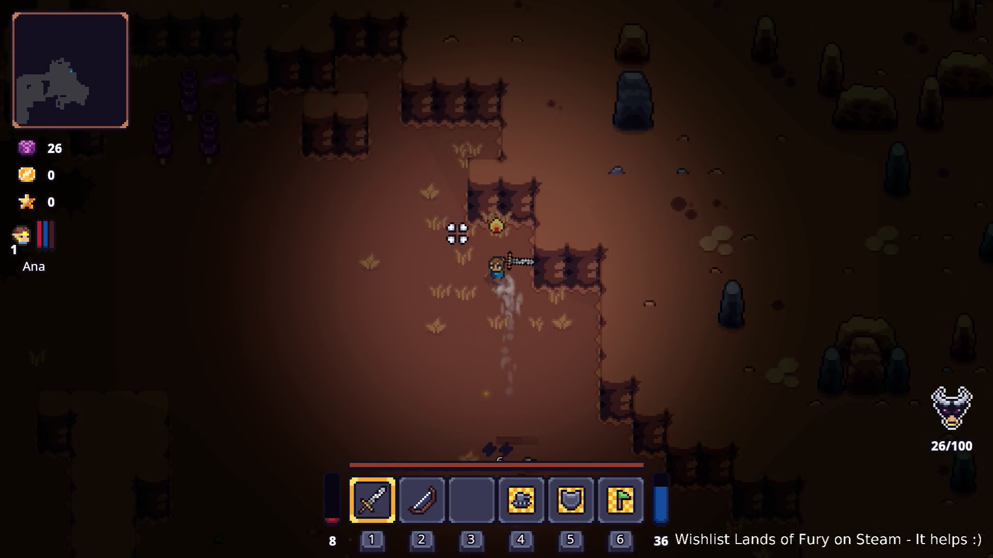
{"action": "key", "text": "a"}
{"action": "key", "text": "w"}
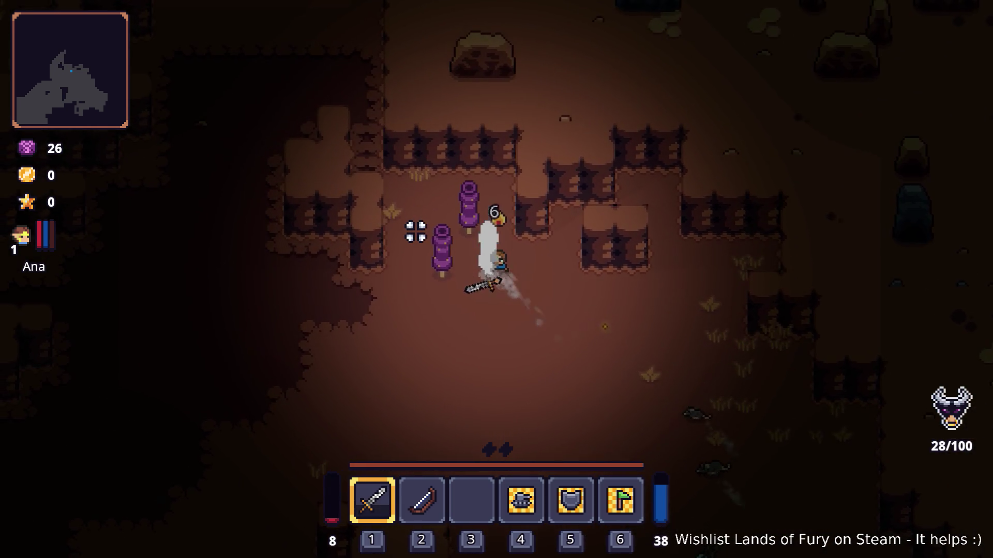
Leave the purple trees, pass north by the campfire, and follow the corridor up and right.
{"action": "key", "text": "a"}
{"action": "key", "text": "w"}
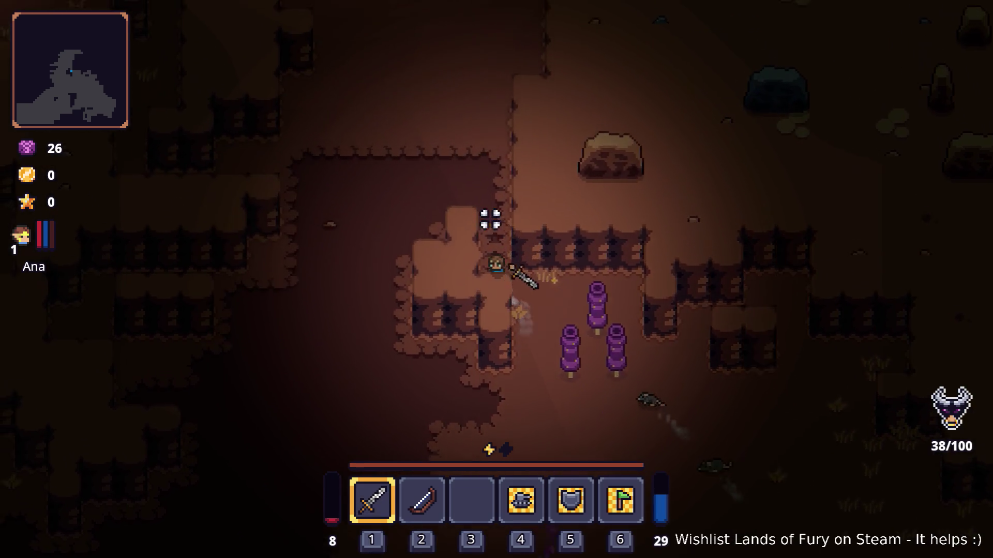
{"action": "key", "text": "w"}
{"action": "key", "text": "a"}
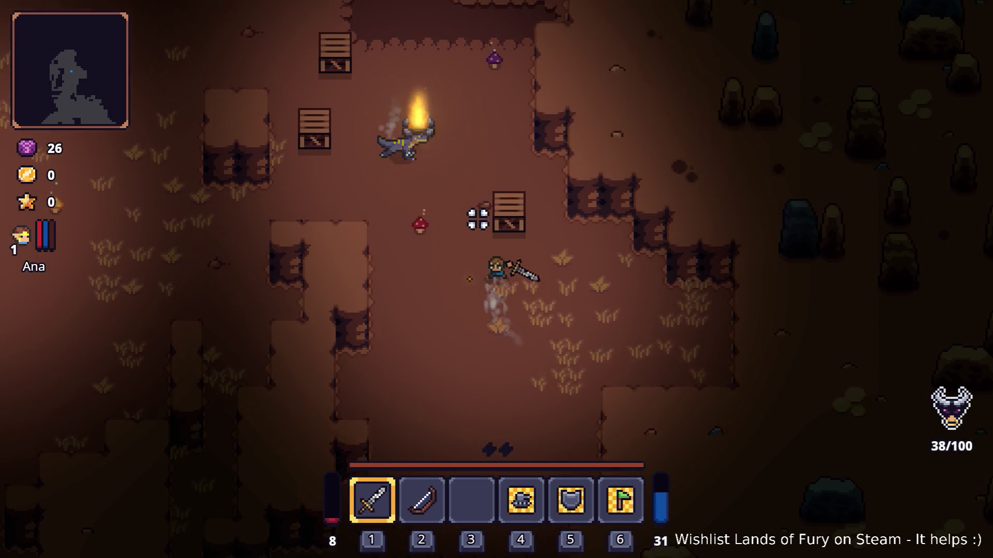
{"action": "key", "text": "w"}
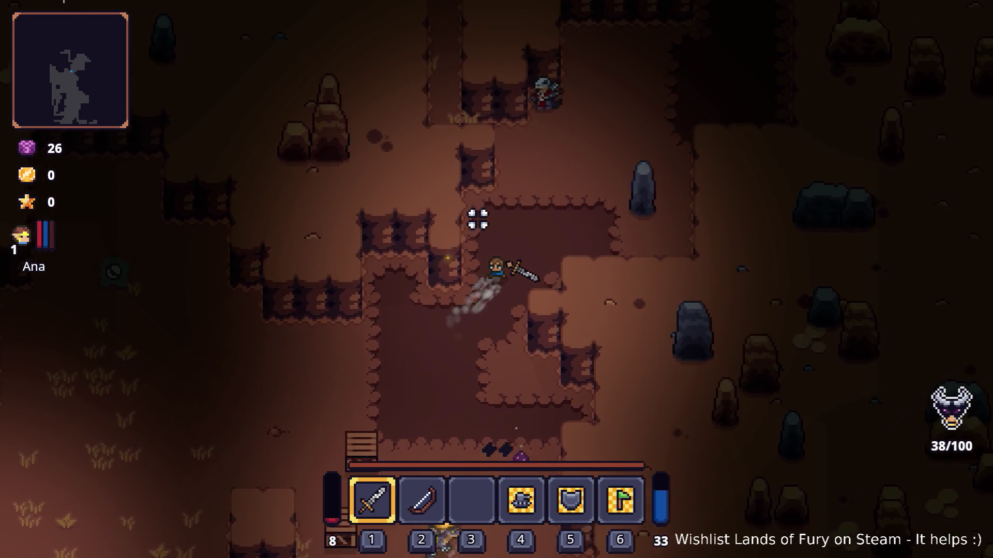
{"action": "key", "text": "w"}
{"action": "key", "text": "d"}
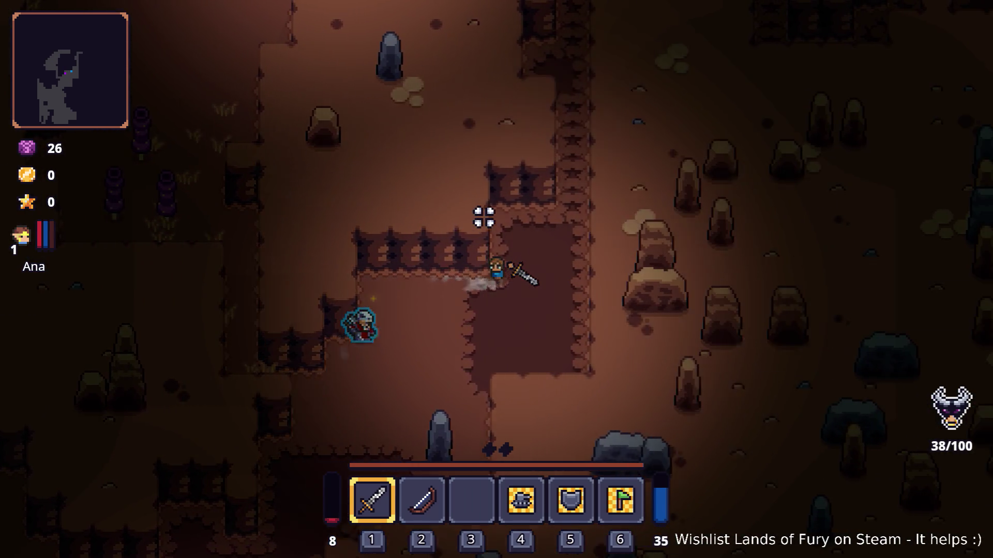
{"action": "key", "text": "w"}
{"action": "key", "text": "d"}
{"action": "key", "text": "w"}
{"action": "key", "text": "d"}
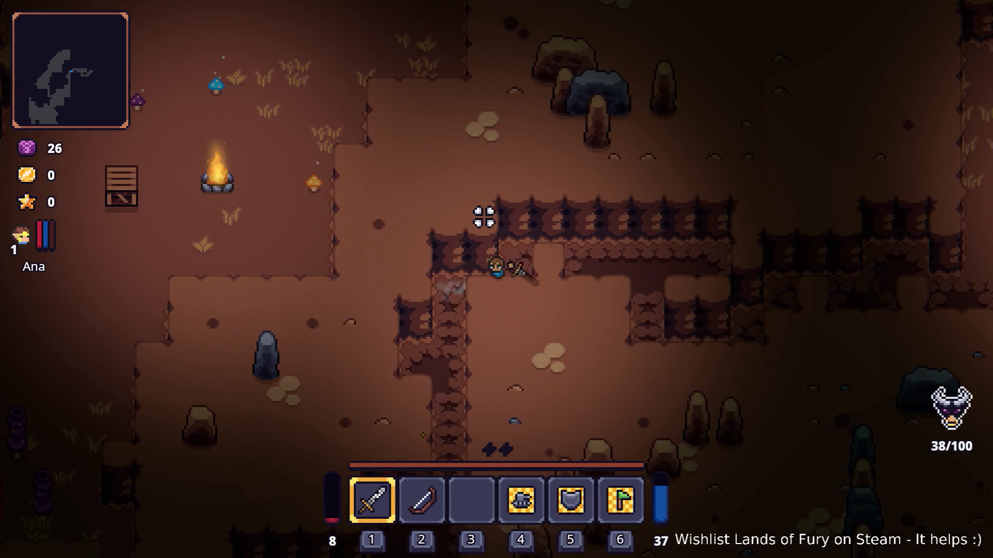
{"action": "key", "text": "s"}
Head right past the campfire camp, through the enemy fight, to the chest in the spike field.
{"action": "key", "text": "d"}
{"action": "key", "text": "s"}
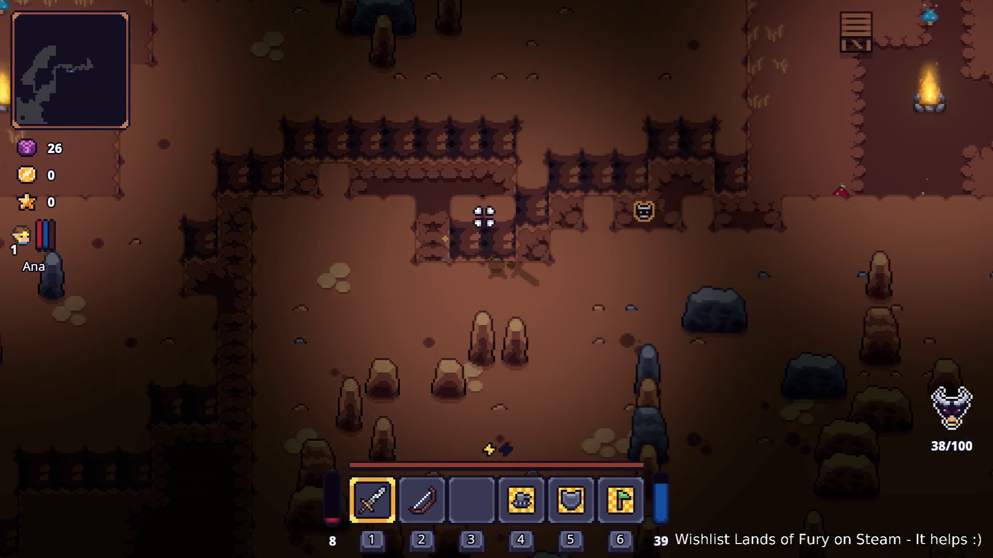
{"action": "key", "text": "w"}
{"action": "key", "text": "d"}
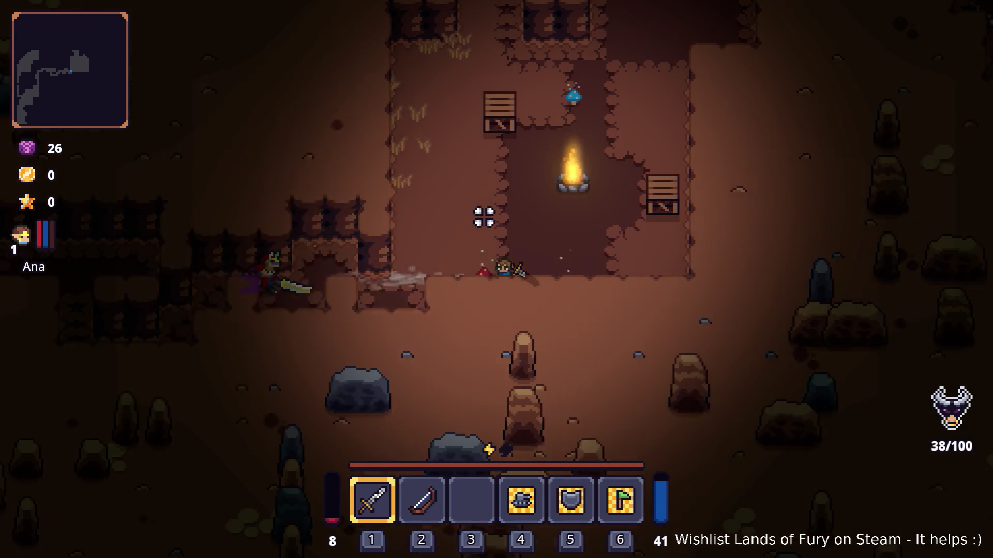
{"action": "key", "text": "w"}
{"action": "key", "text": "w"}
{"action": "key", "text": "d"}
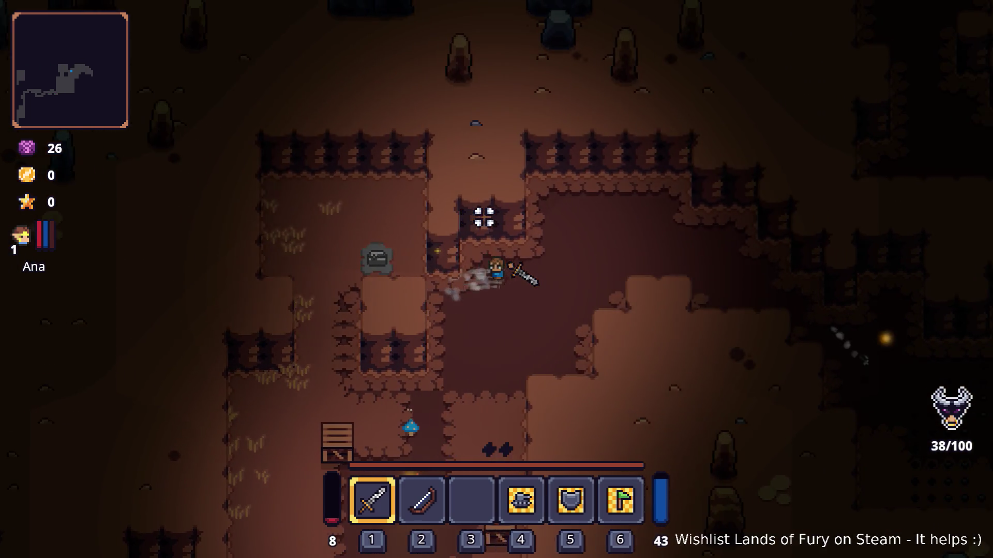
{"action": "key", "text": "d"}
{"action": "key", "text": "s"}
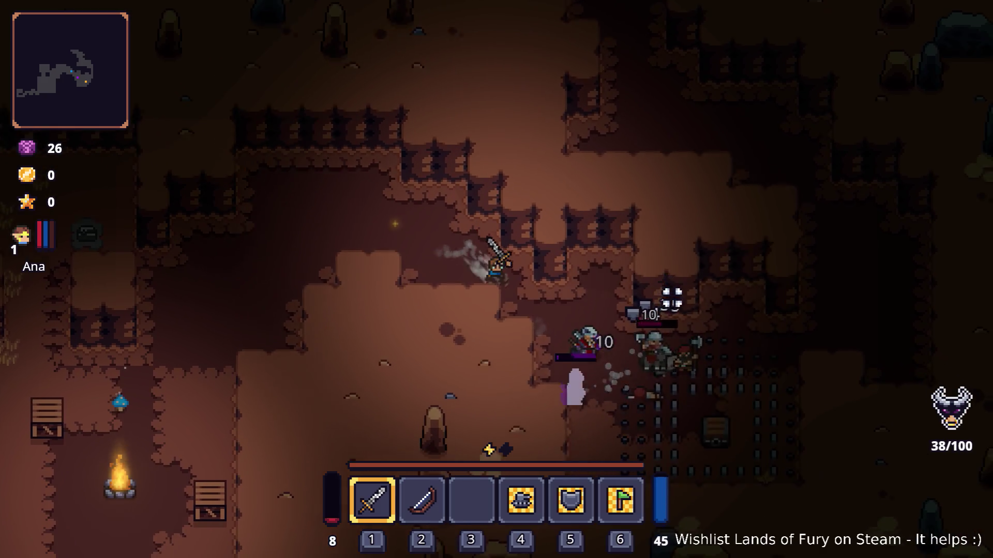
{"action": "key", "text": "d"}
{"action": "key", "text": "s"}
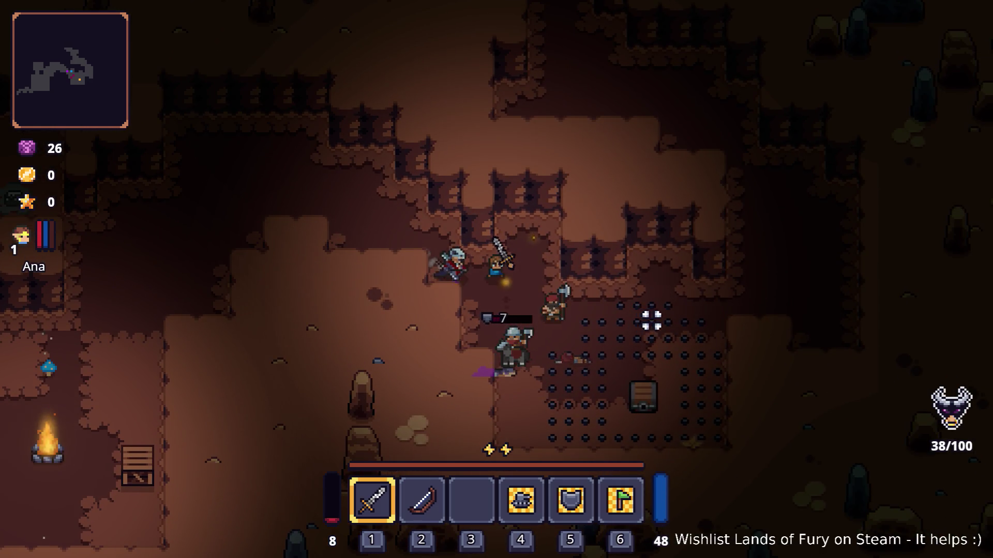
{"action": "key", "text": "d"}
{"action": "key", "text": "s"}
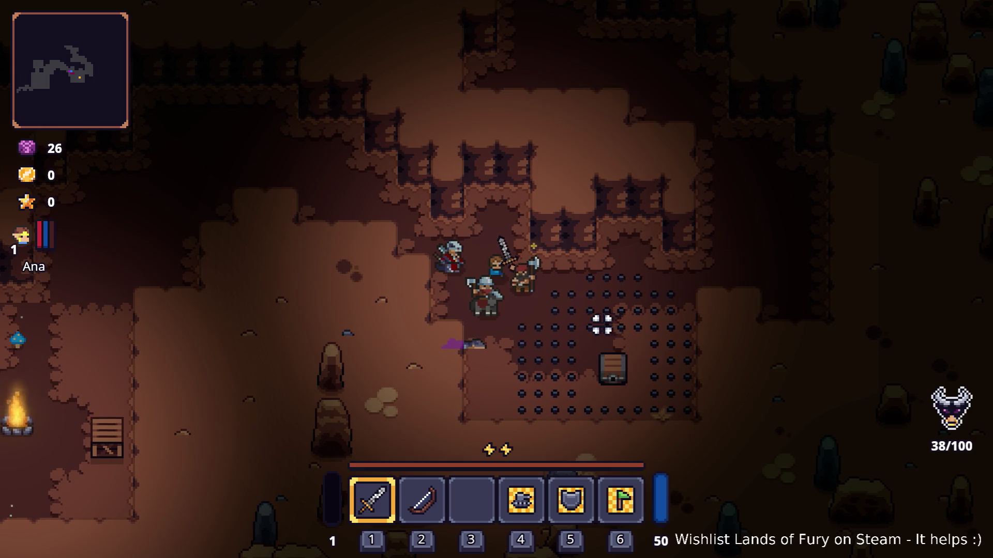
{"action": "key", "text": "d"}
{"action": "key", "text": "s"}
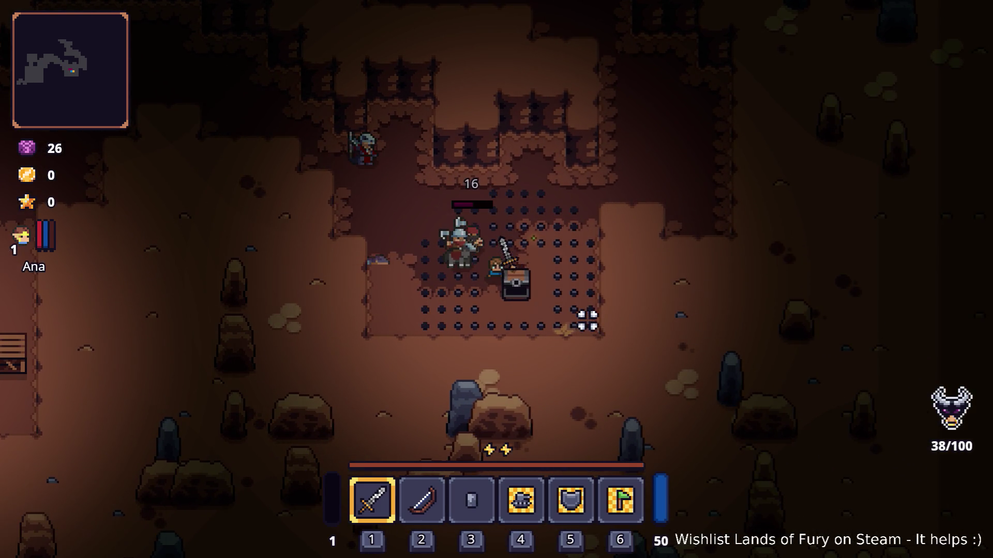
Discard the Metal Plate from hotbar slot 3 in the inventory.
{"action": "key", "text": "i"}
{"action": "mouse_move", "coordinate": [478, 393]}
{"action": "left_click", "coordinate": [669, 434]}
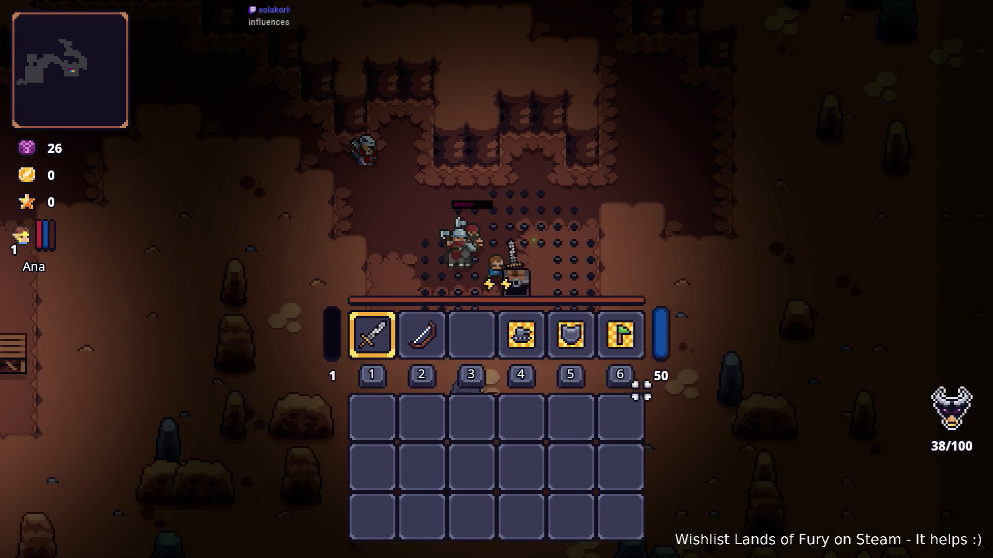
Close the inventory and walk north out of the spike field past the mounted knight.
{"action": "key", "text": "i"}
{"action": "key", "text": "w"}
{"action": "key", "text": "d"}
{"action": "key", "text": "d"}
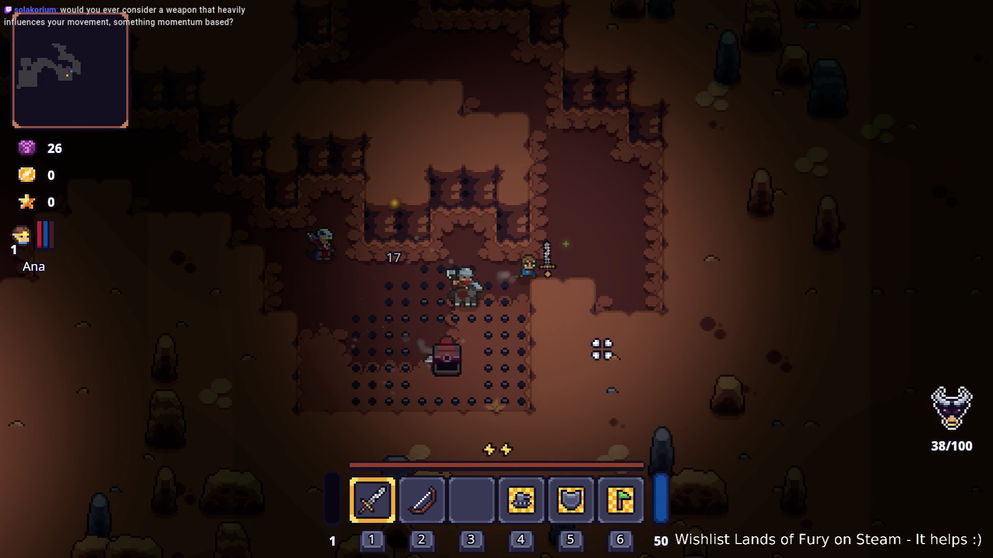
{"action": "key", "text": "w"}
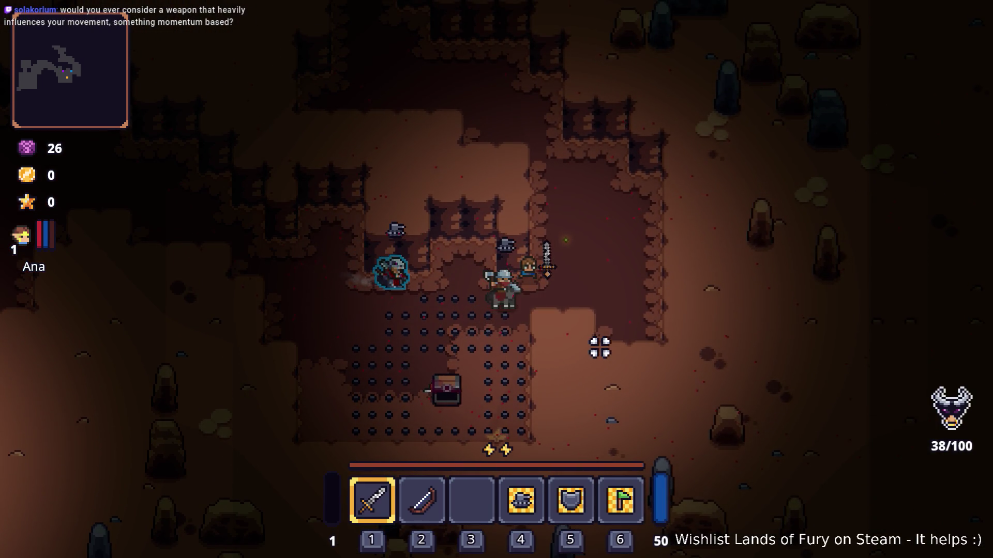
Head north past the stone pedestal and dash away from the chasing lizards.
{"action": "key", "text": "w"}
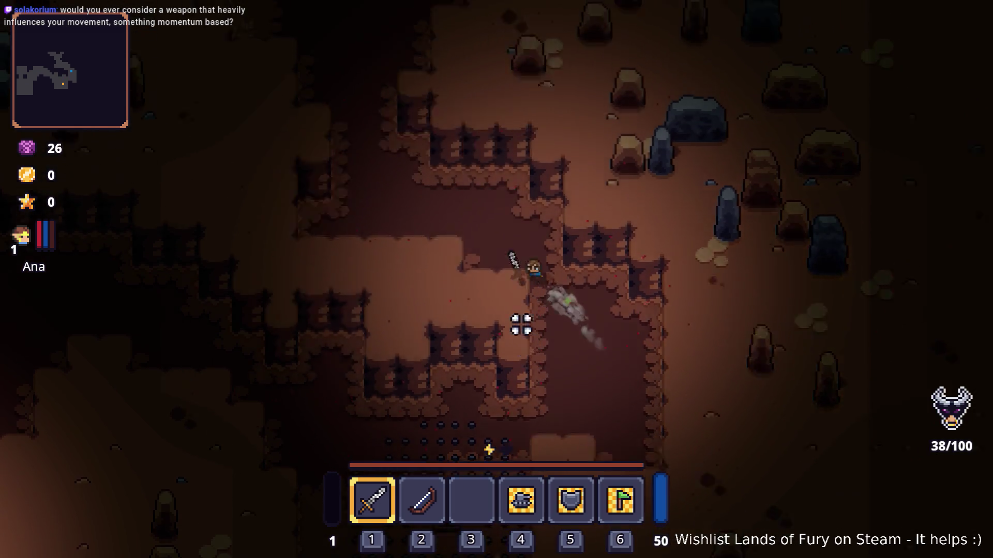
{"action": "key", "text": "w"}
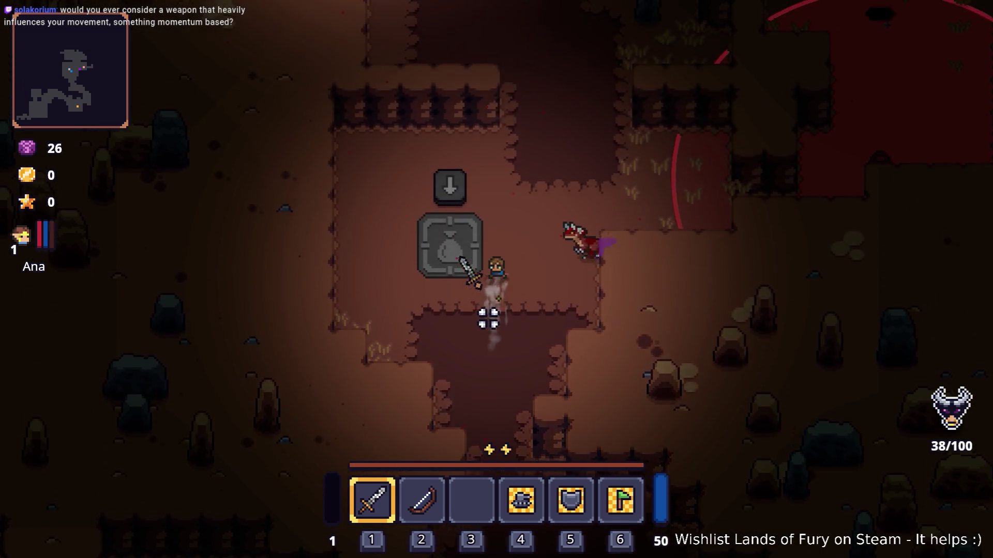
{"action": "key", "text": "w"}
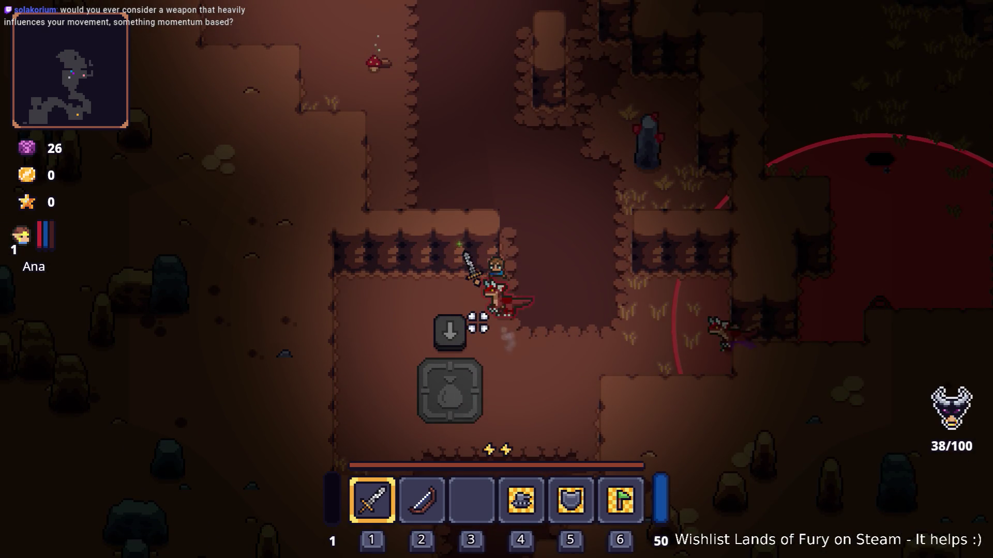
{"action": "key", "text": "d"}
{"action": "key", "text": "s"}
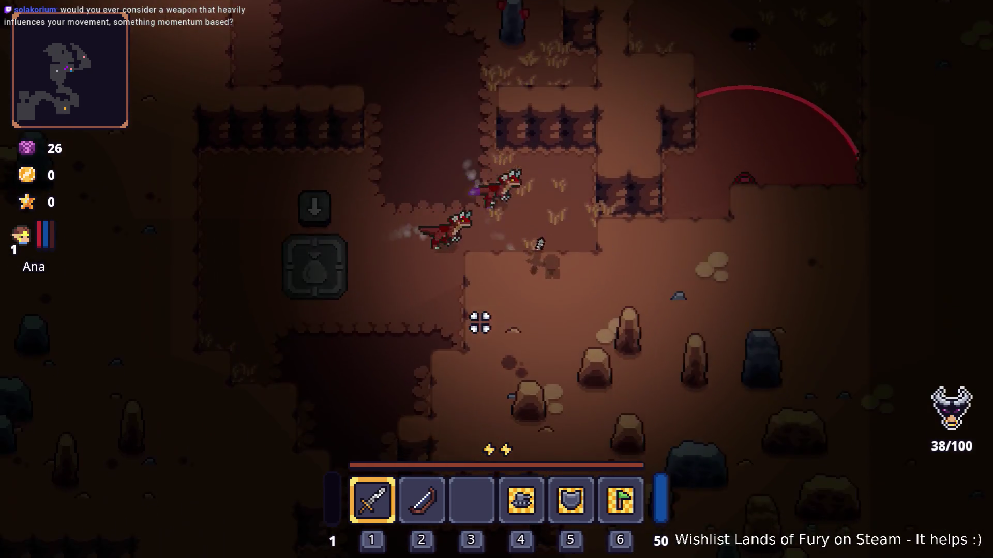
{"action": "key", "text": "d"}
{"action": "key", "text": "w"}
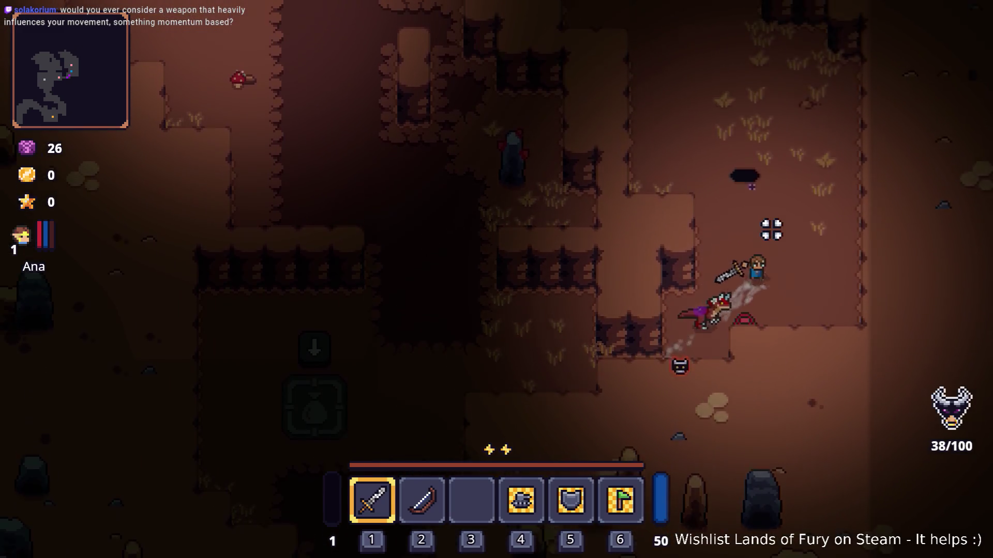
{"action": "key", "text": "s"}
{"action": "key", "text": "w"}
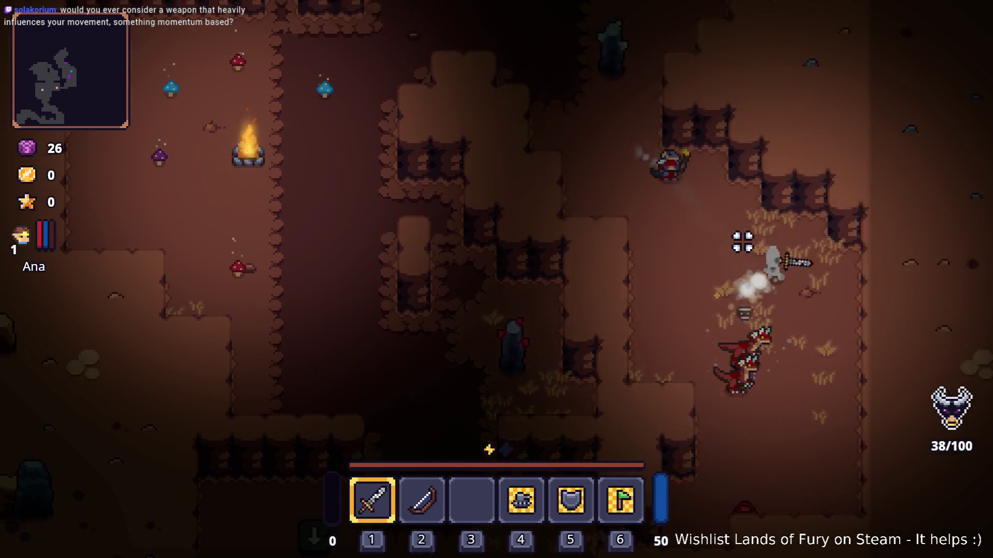
Run north-west past a bandit, then double back south-west among bandits past the campfire.
{"action": "key", "text": "w"}
{"action": "key", "text": "a"}
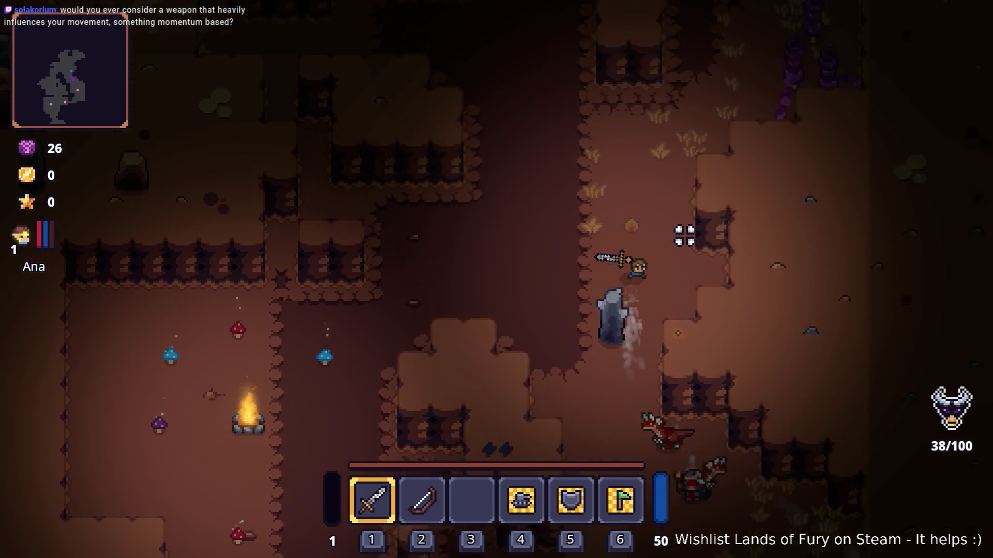
{"action": "key", "text": "w"}
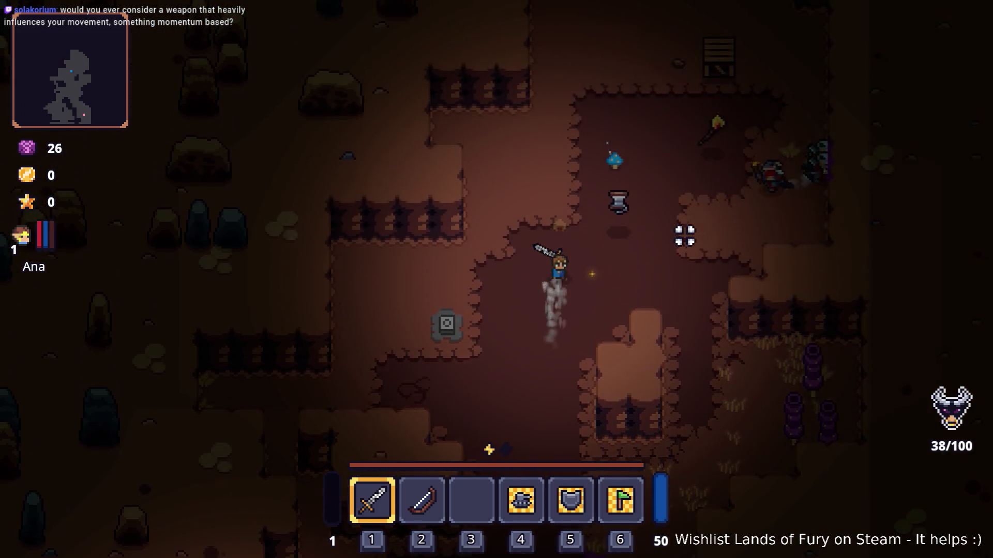
{"action": "key", "text": "w"}
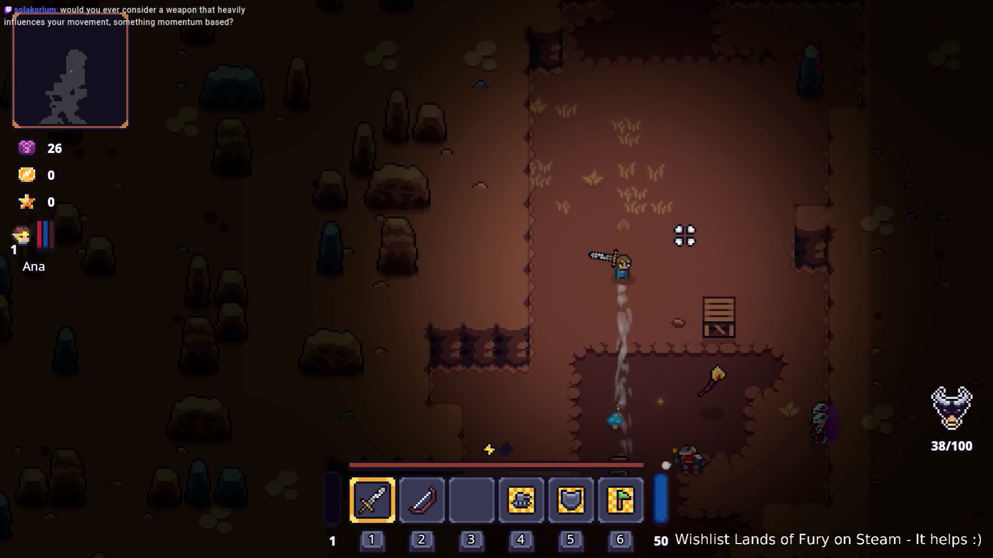
{"action": "key", "text": "d"}
{"action": "key", "text": "a"}
{"action": "key", "text": "s"}
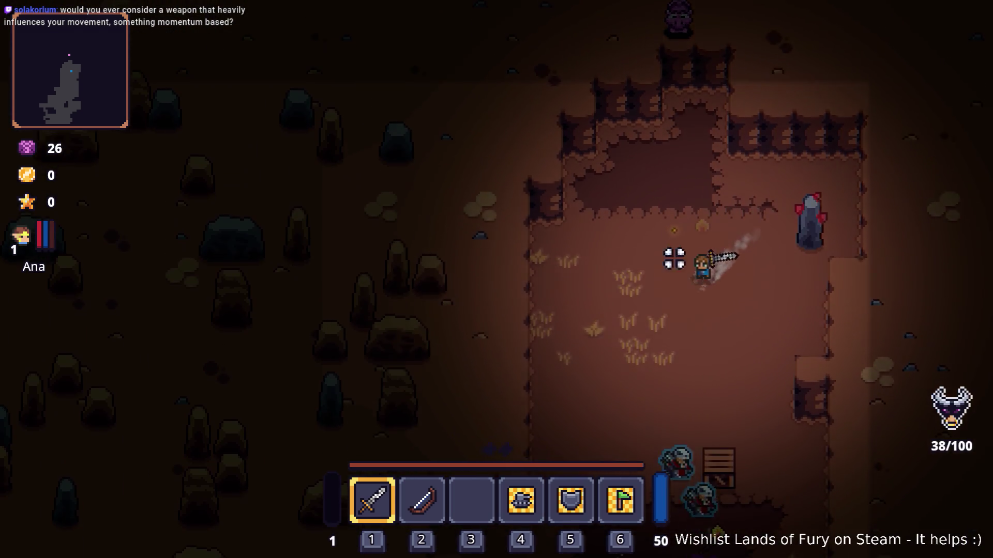
{"action": "key", "text": "s"}
{"action": "key", "text": "a"}
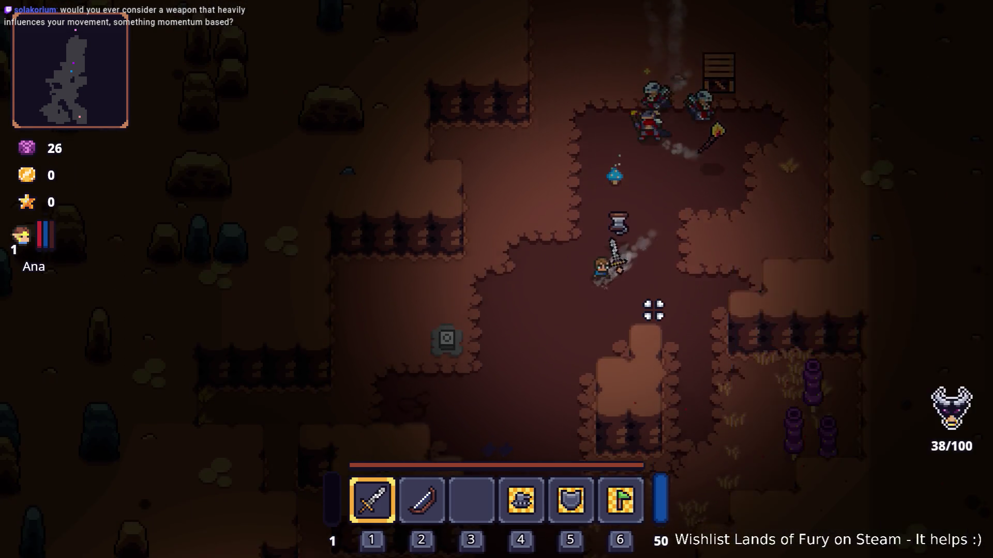
{"action": "key", "text": "s"}
{"action": "key", "text": "a"}
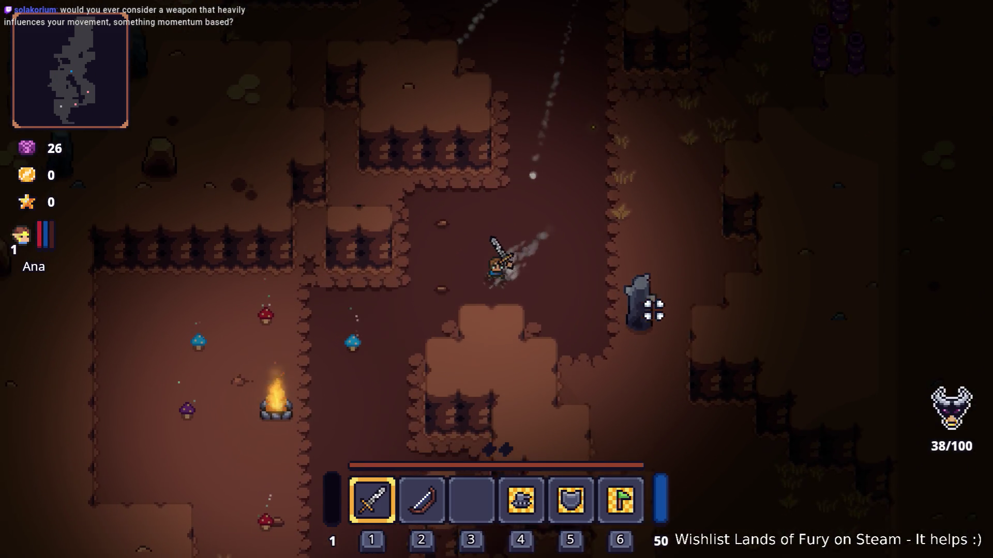
Continue south-east through the cave, turn north-west, then run south-west to the campfire camp.
{"action": "key", "text": "s"}
{"action": "key", "text": "d"}
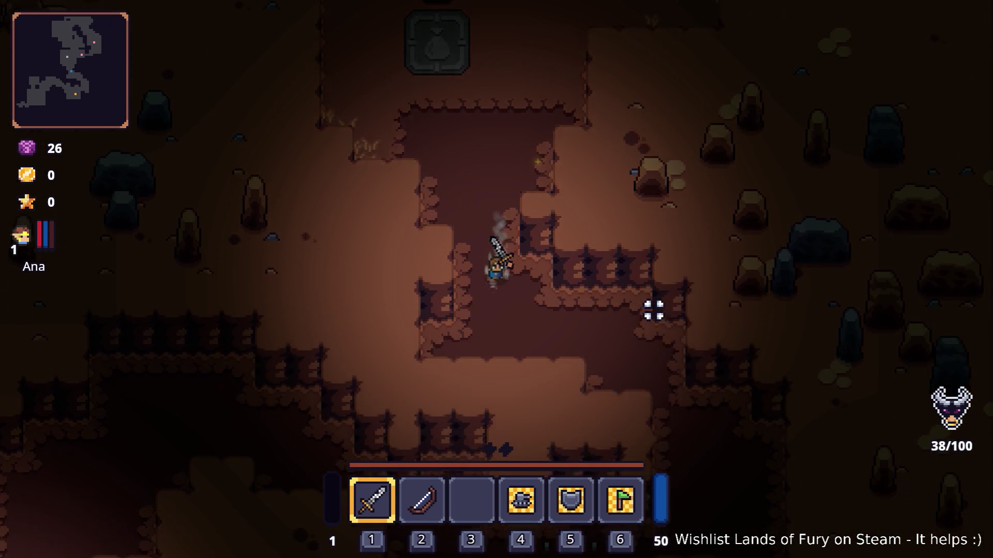
{"action": "key", "text": "s"}
{"action": "key", "text": "d"}
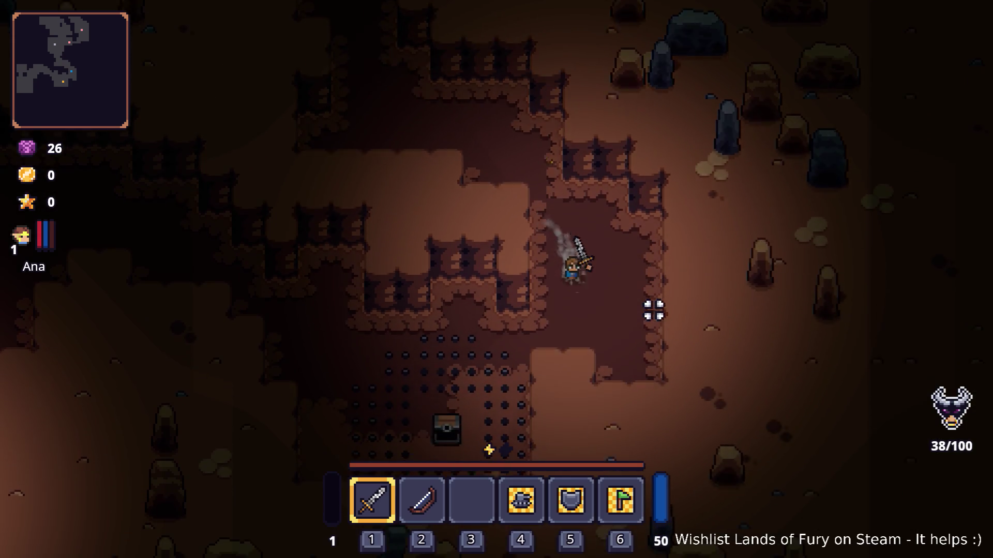
{"action": "key", "text": "a"}
{"action": "key", "text": "w"}
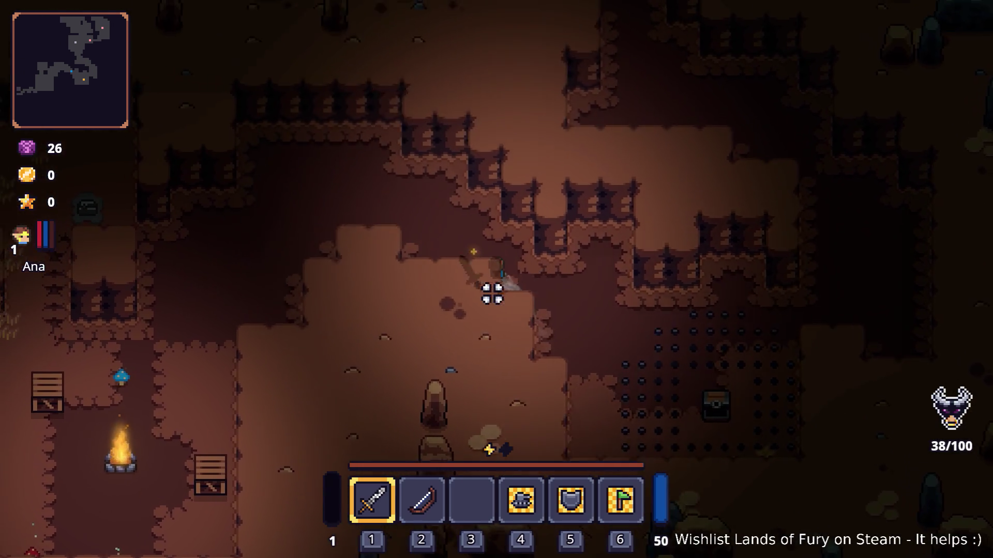
{"action": "key", "text": "s"}
{"action": "key", "text": "a"}
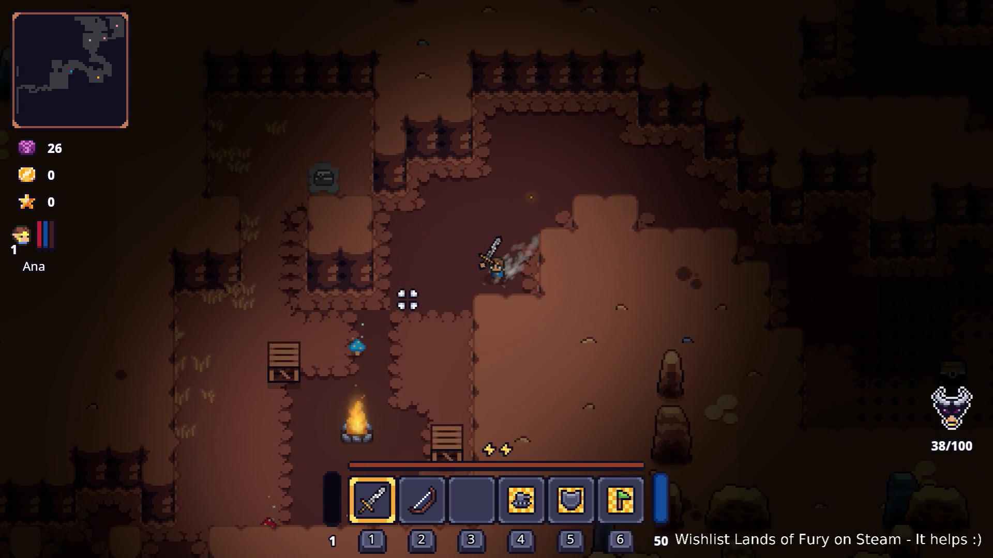
{"action": "key", "text": "s"}
{"action": "key", "text": "a"}
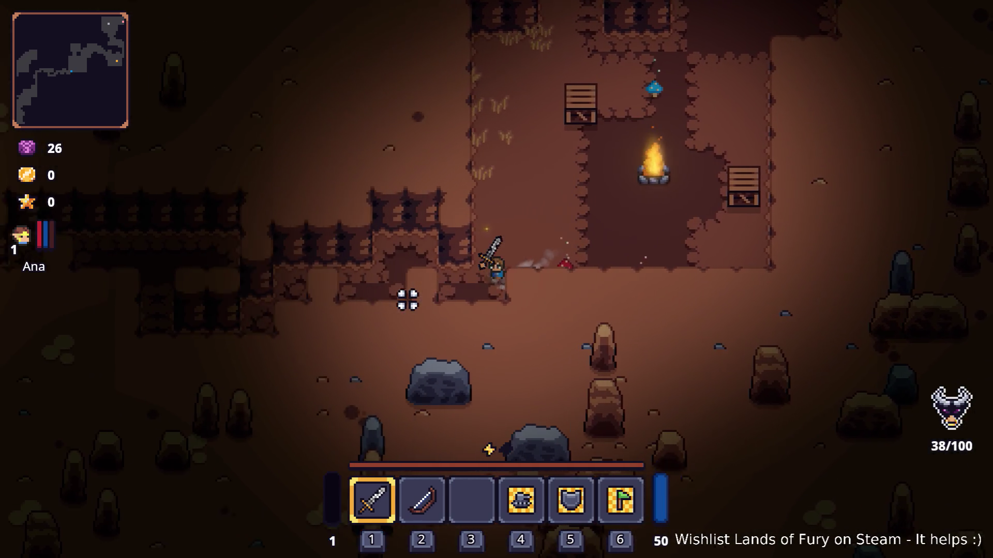
Run west past a purple enemy and dash south, then dash north-east into the campfire clearing.
{"action": "key", "text": "a"}
{"action": "key", "text": "s"}
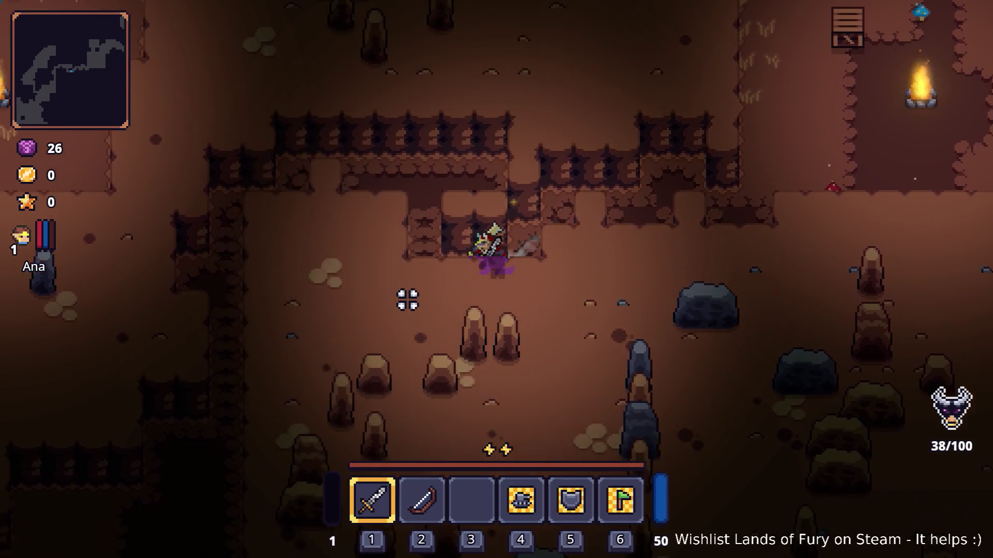
{"action": "key", "text": "a"}
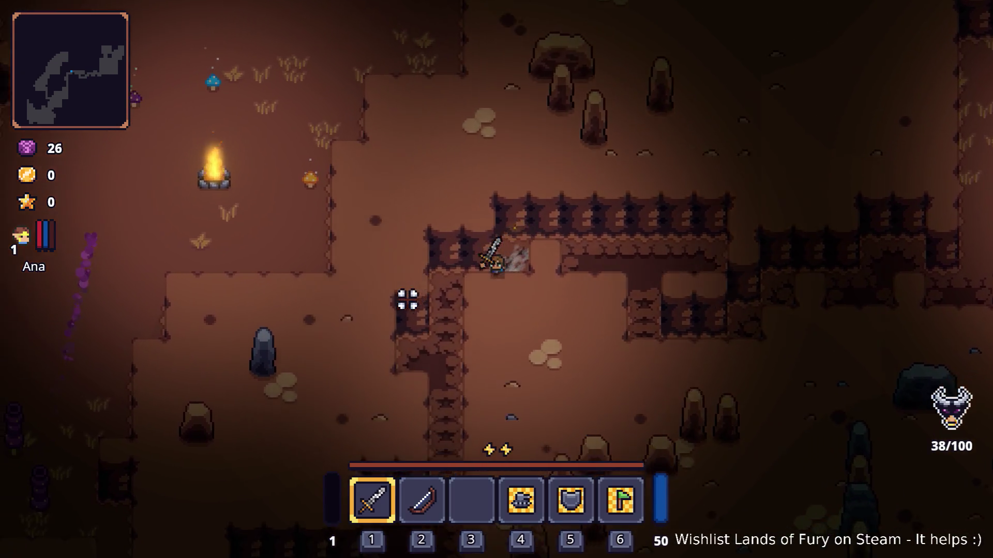
{"action": "key", "text": "s"}
{"action": "key", "text": "space"}
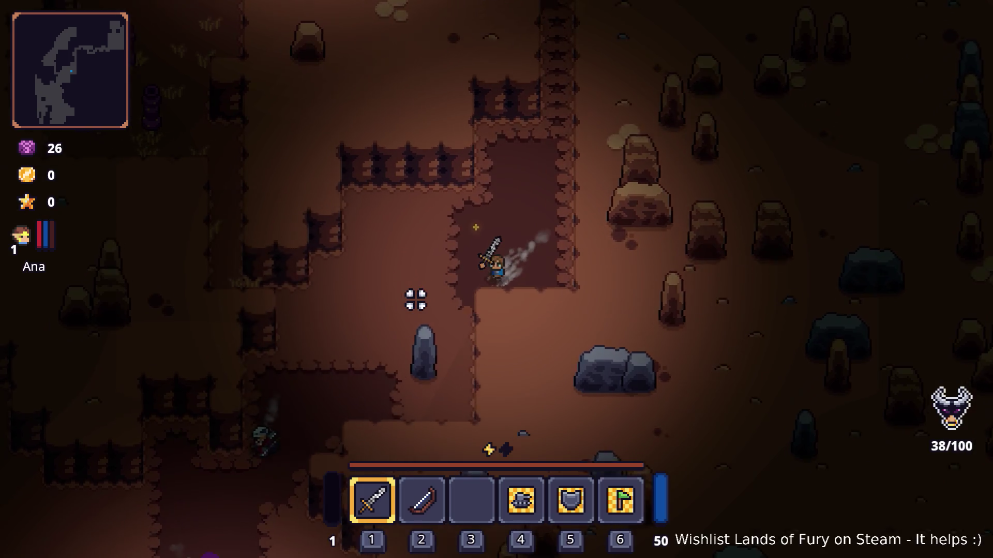
{"action": "key", "text": "a"}
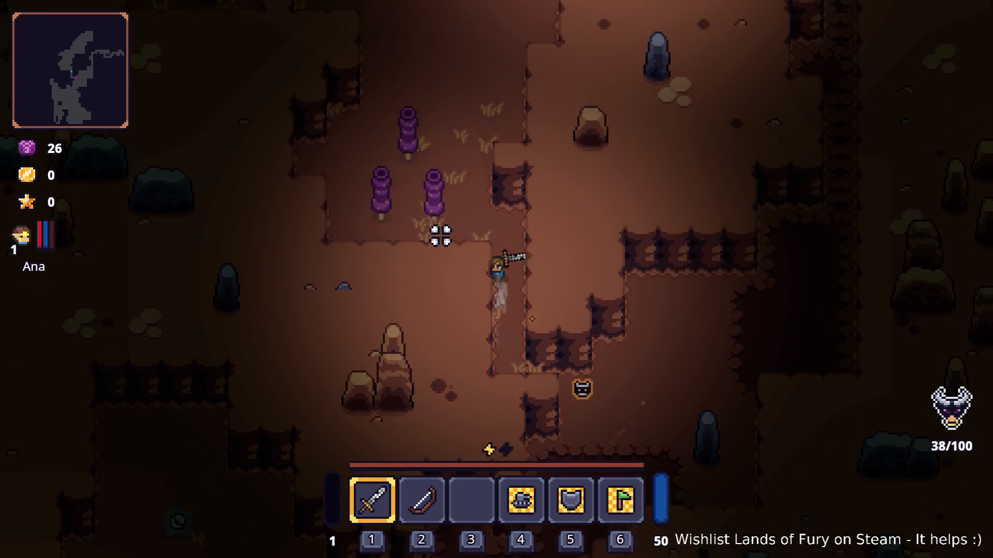
{"action": "key", "text": "w"}
{"action": "key", "text": "d"}
{"action": "key", "text": "space"}
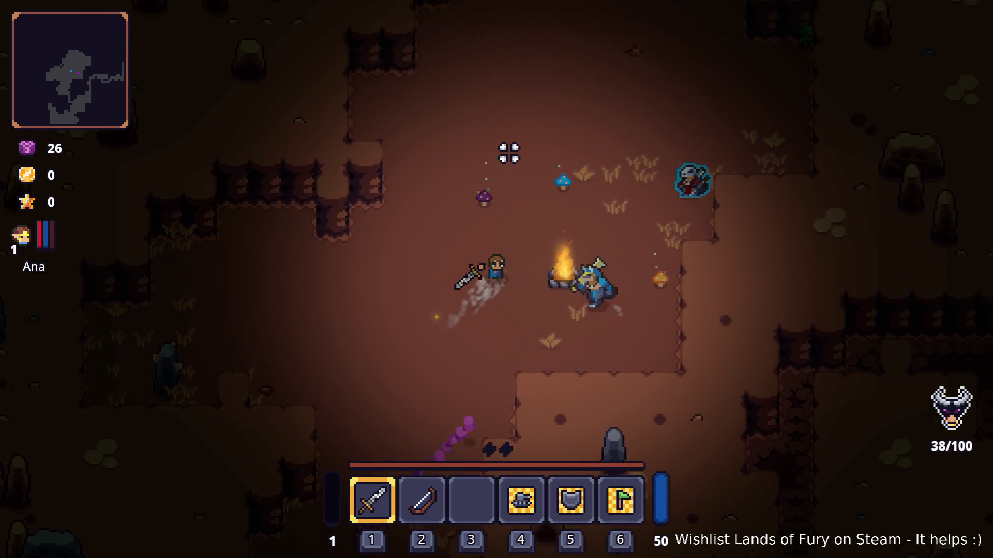
Dash north-east toward the shrine, loop past the campfire, and run far south.
{"action": "key", "text": "w"}
{"action": "key", "text": "d"}
{"action": "key", "text": "space"}
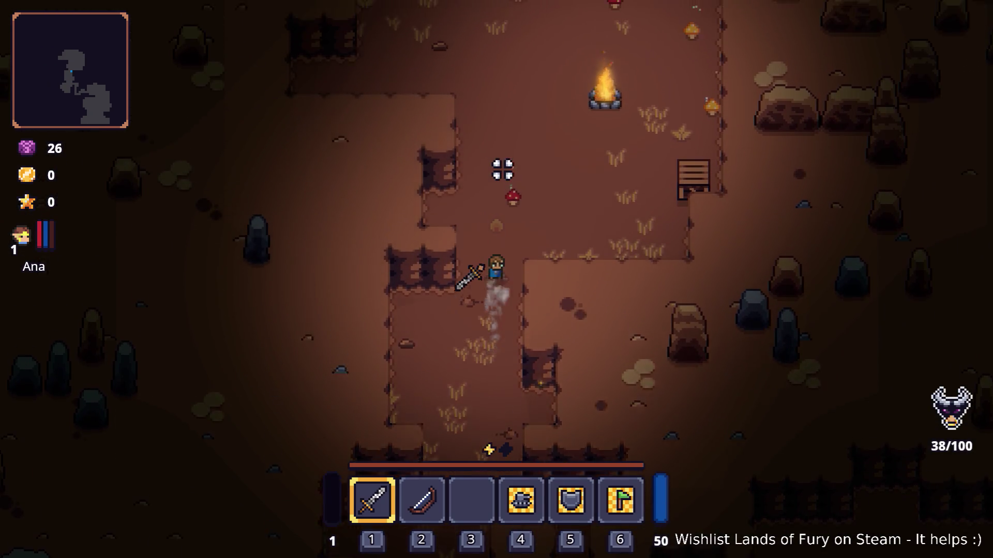
{"action": "key", "text": "w"}
{"action": "key", "text": "s"}
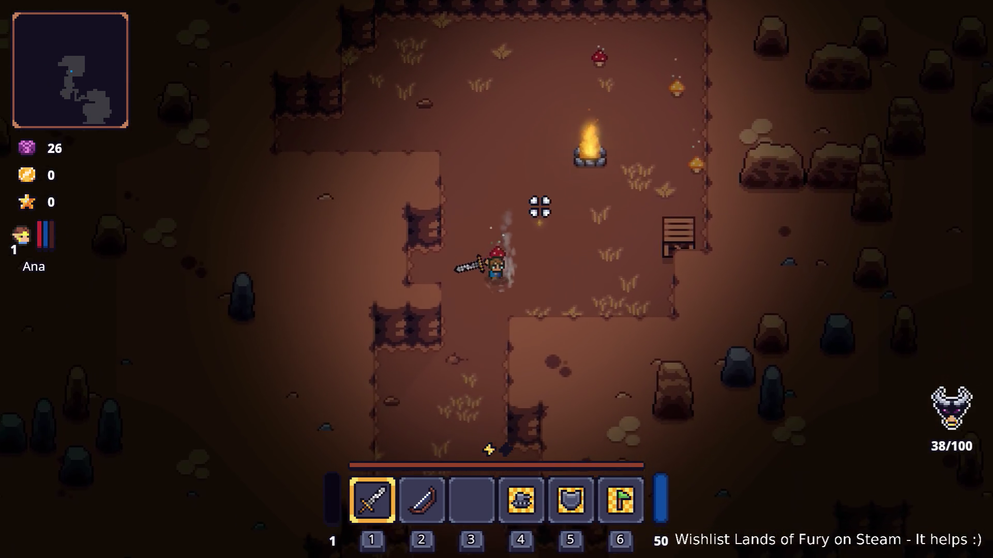
{"action": "key", "text": "s"}
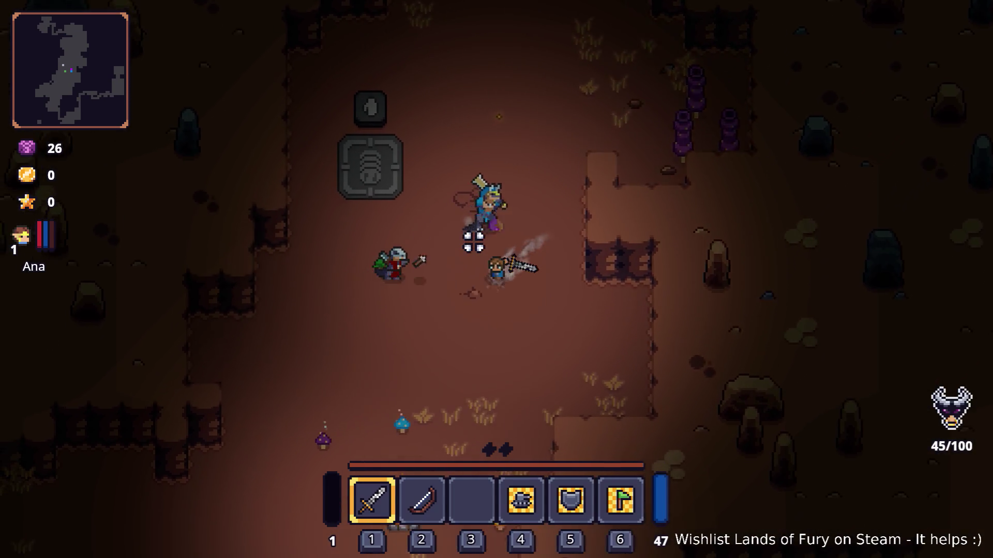
Walk south-west past the campfire, purple totems and crate camp, reaching 45/100 kills.
{"action": "key", "text": "s+a"}
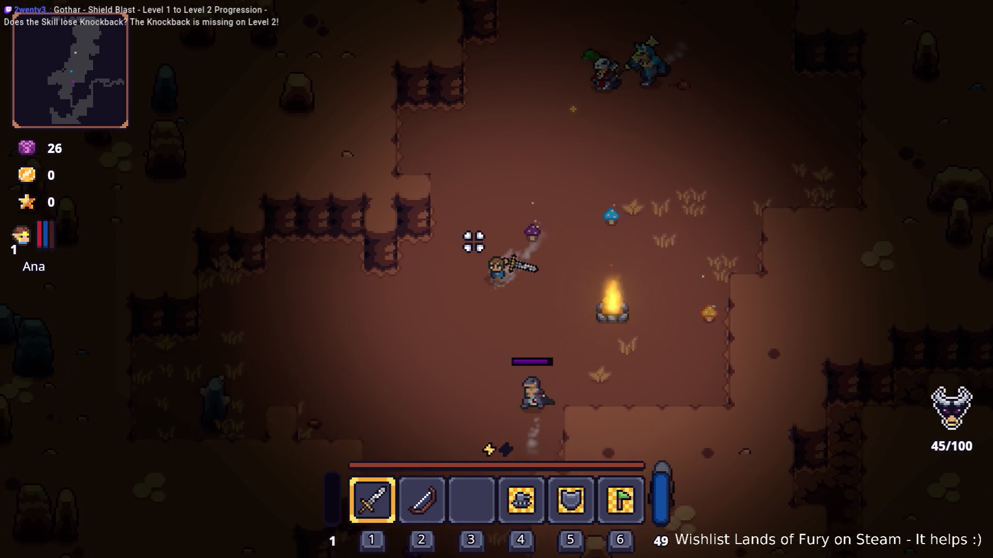
{"action": "key", "text": "s+a"}
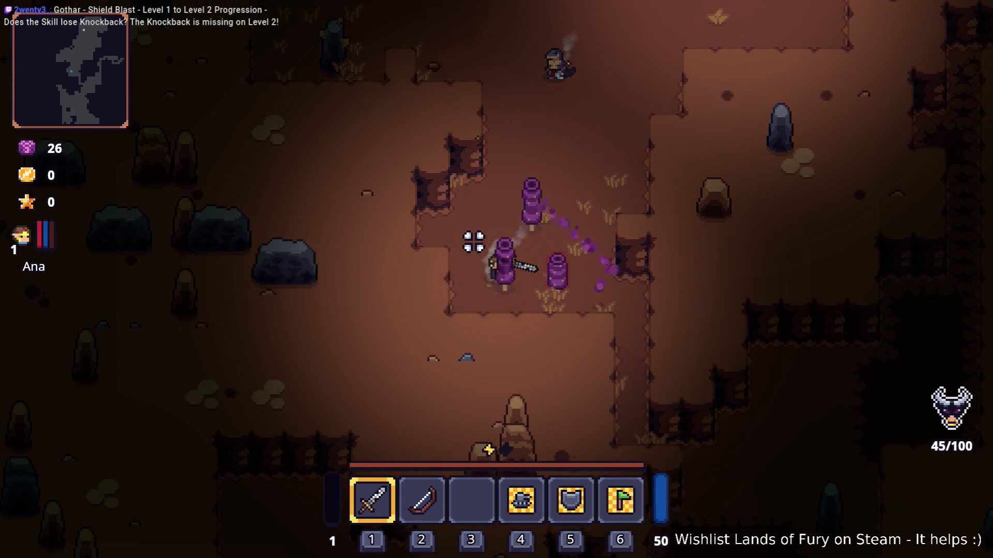
{"action": "key", "text": "s+d"}
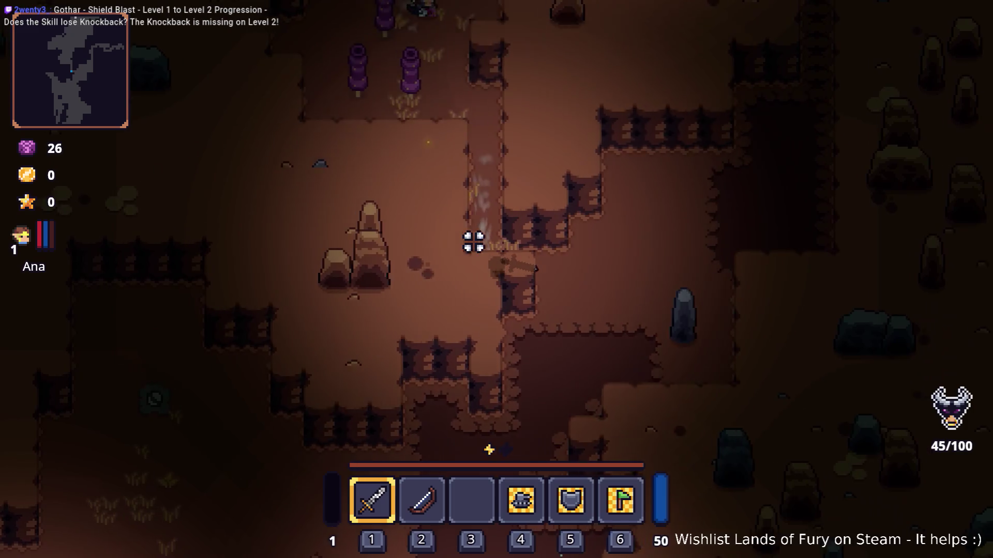
{"action": "key", "text": "s+a"}
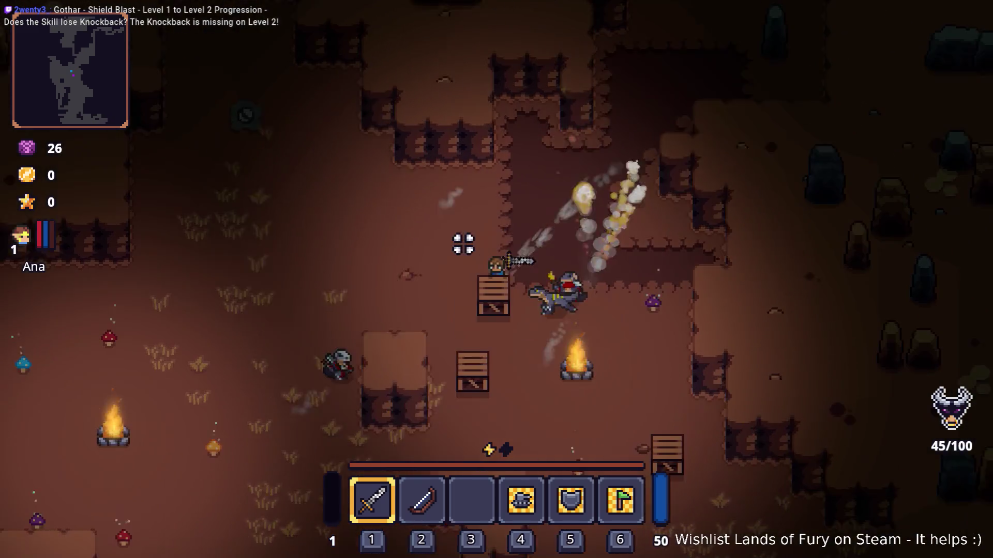
{"action": "key", "text": "s+a"}
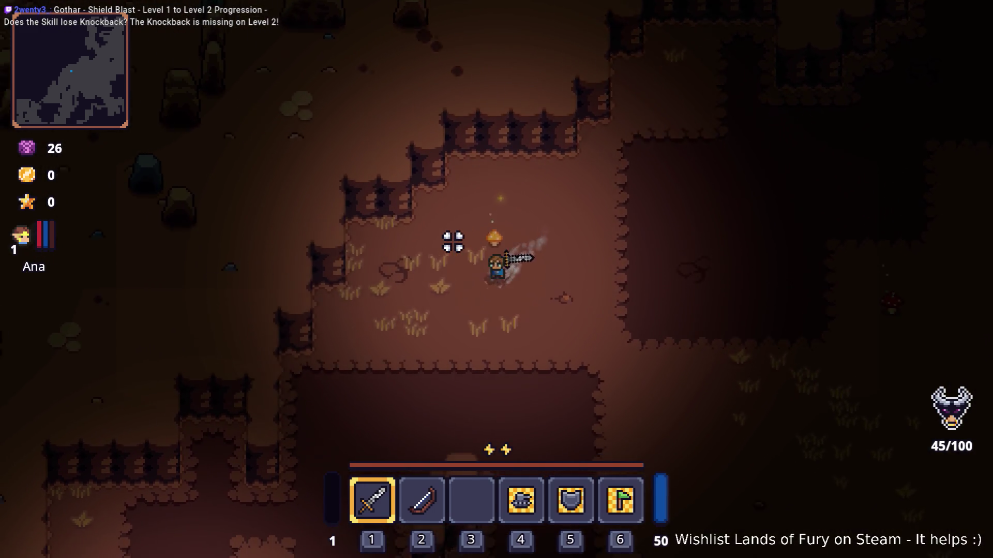
{"action": "key", "text": "s+a"}
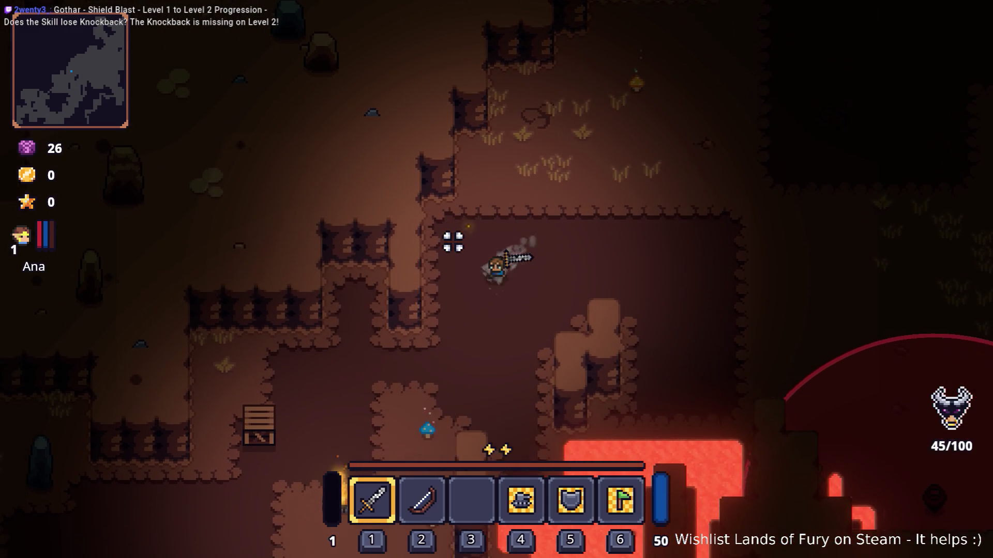
Walk south-west past the lava pool with a dash, then weave north-west and south-east into the grassy passage.
{"action": "key", "text": "s+a"}
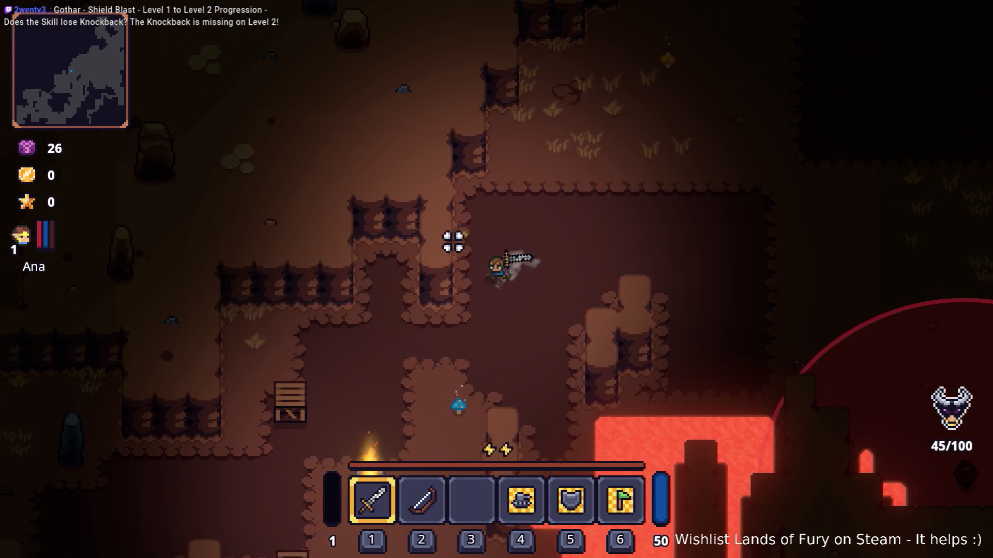
{"action": "key", "text": "s+a"}
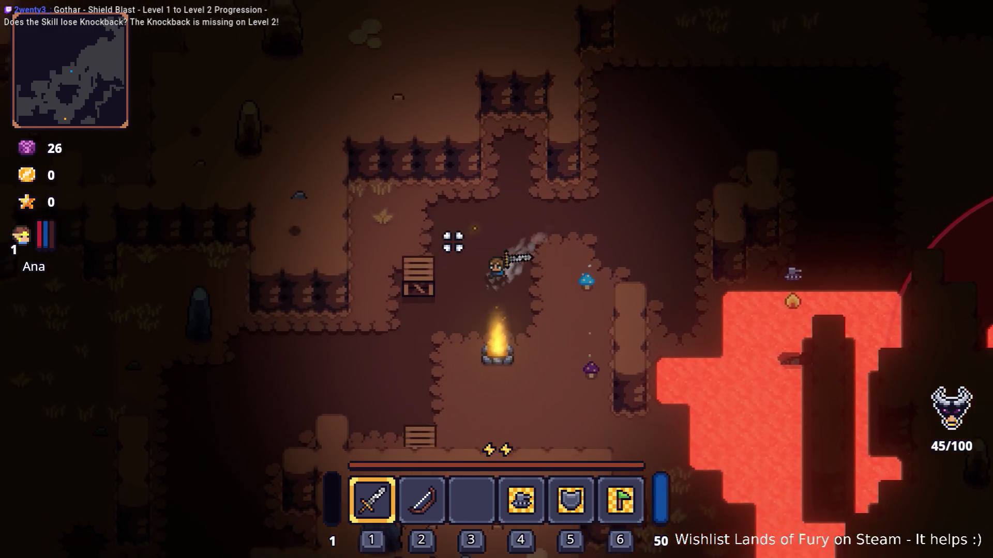
{"action": "key", "text": "space"}
{"action": "key", "text": "s+a"}
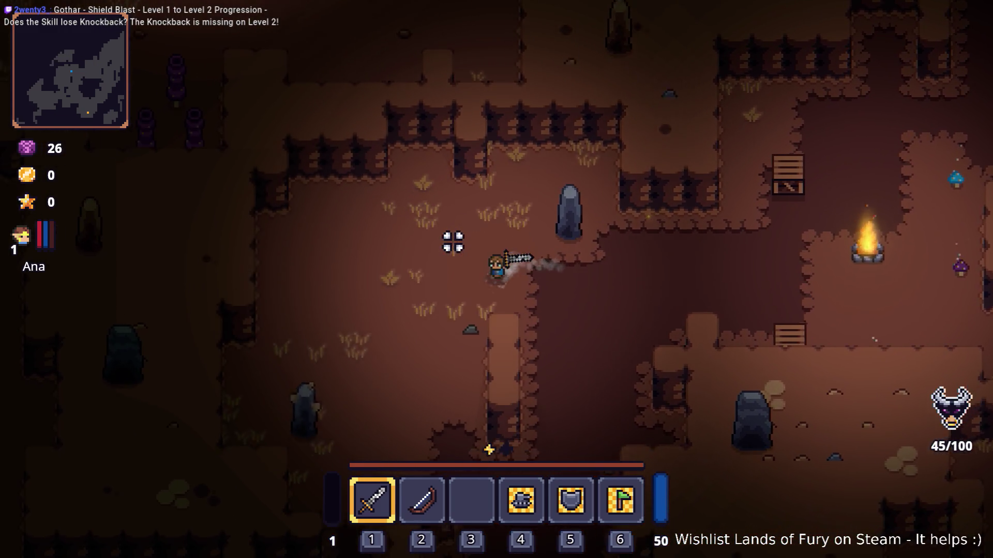
{"action": "key", "text": "s+a"}
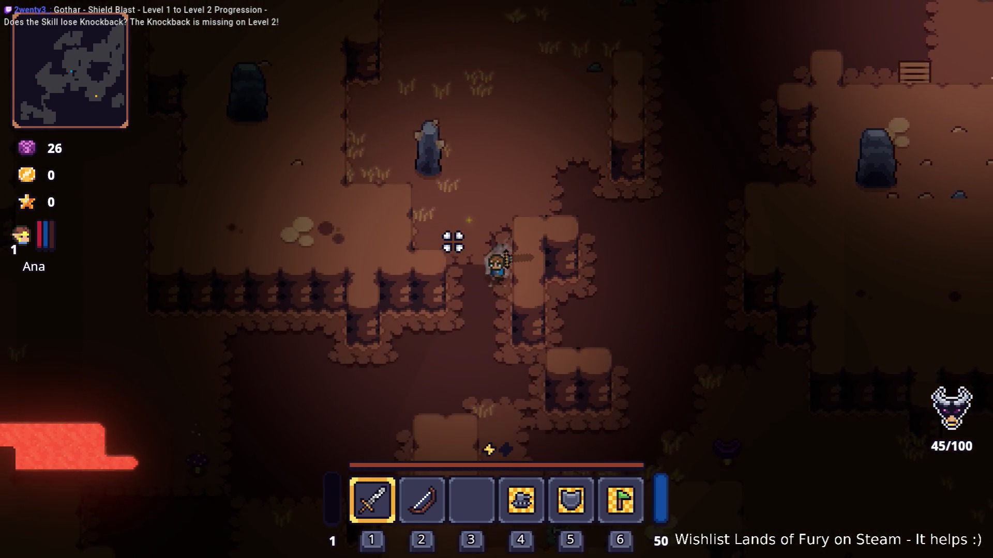
{"action": "key", "text": "w+a"}
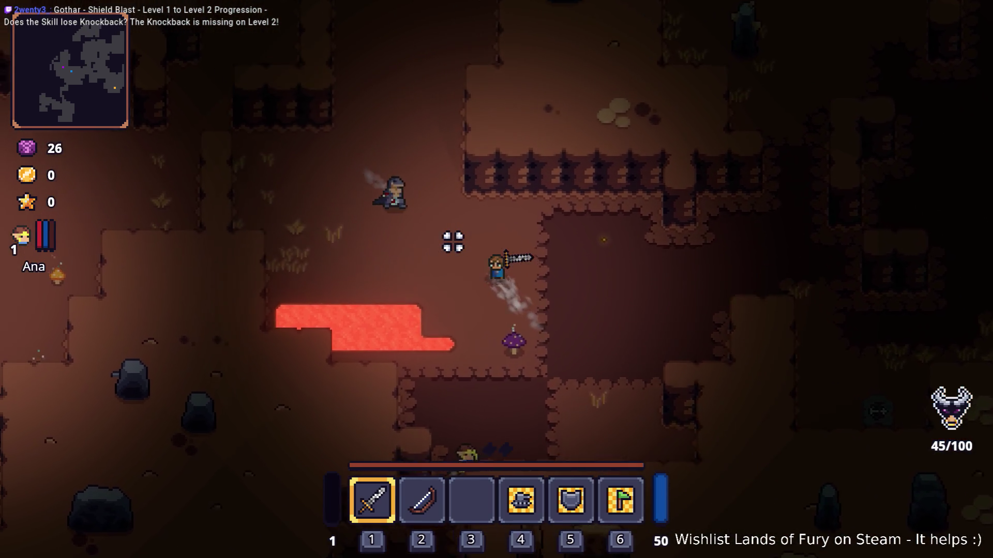
{"action": "key", "text": "s+a"}
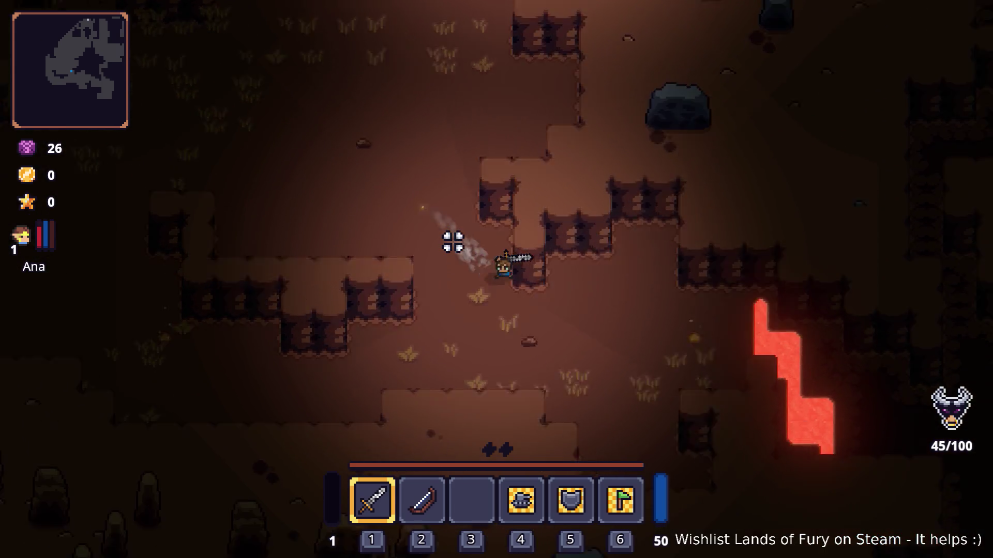
{"action": "key", "text": "s+d"}
{"action": "key", "text": "a"}
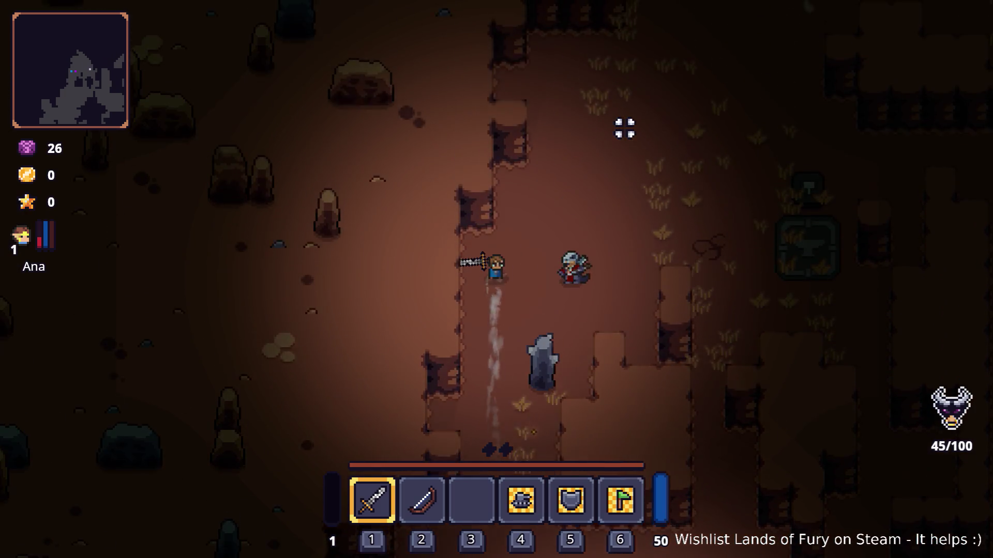
Dash the character up-right past the crate, then up-left and left across the cave.
{"action": "key", "text": "w+d"}
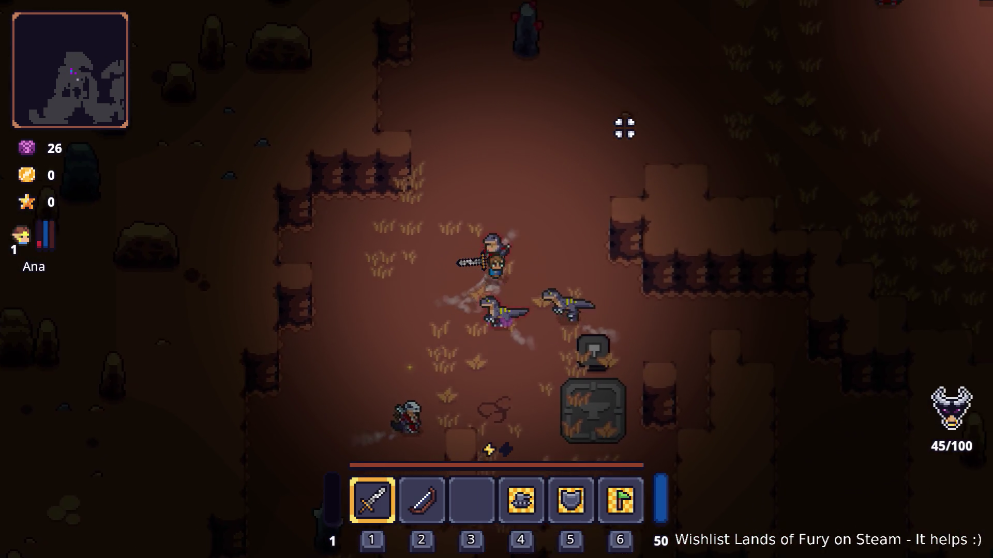
{"action": "key", "text": "space"}
{"action": "key", "text": "space"}
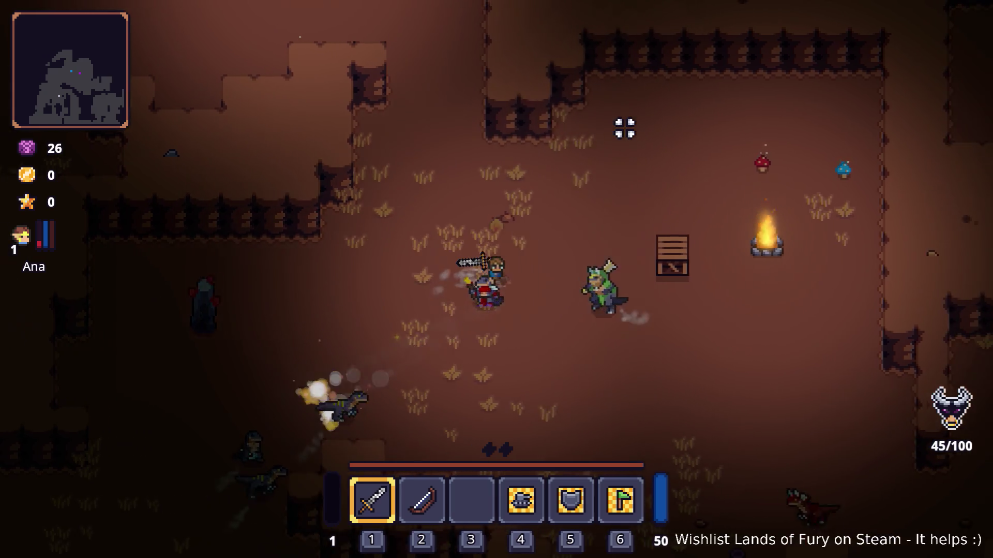
{"action": "key", "text": "d"}
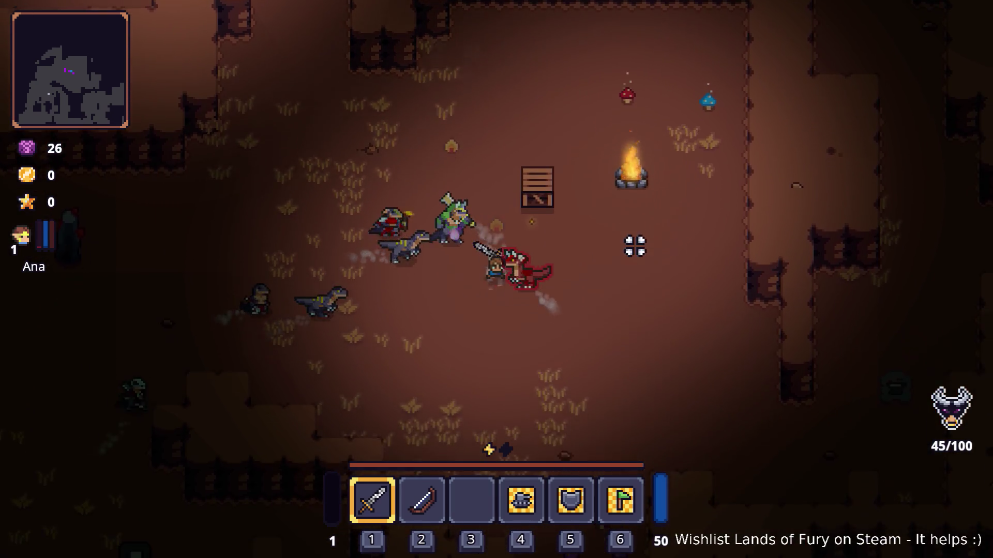
{"action": "key", "text": "s"}
{"action": "key", "text": "w"}
{"action": "key", "text": "a"}
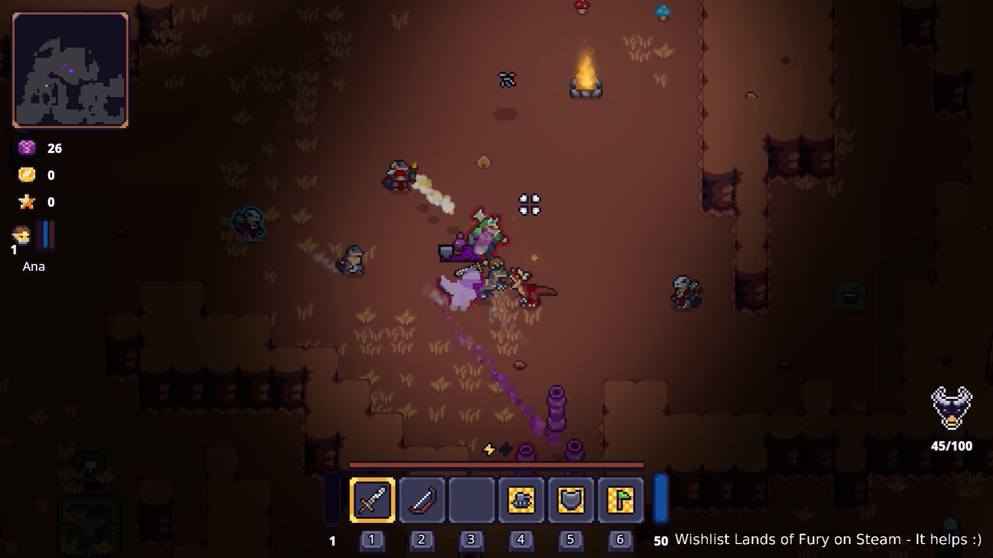
{"action": "key", "text": "space"}
{"action": "key", "text": "w"}
{"action": "key", "text": "a"}
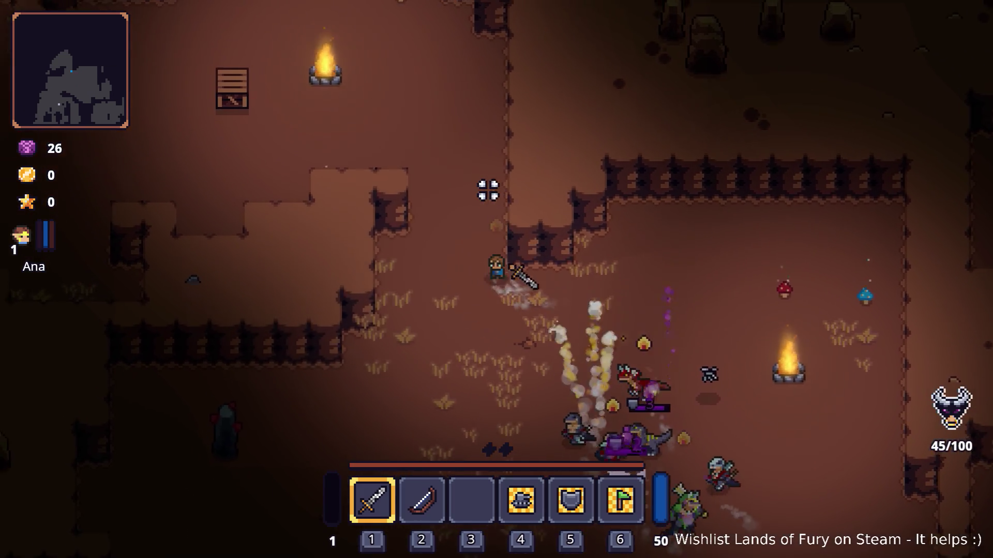
{"action": "key", "text": "space"}
{"action": "key", "text": "a"}
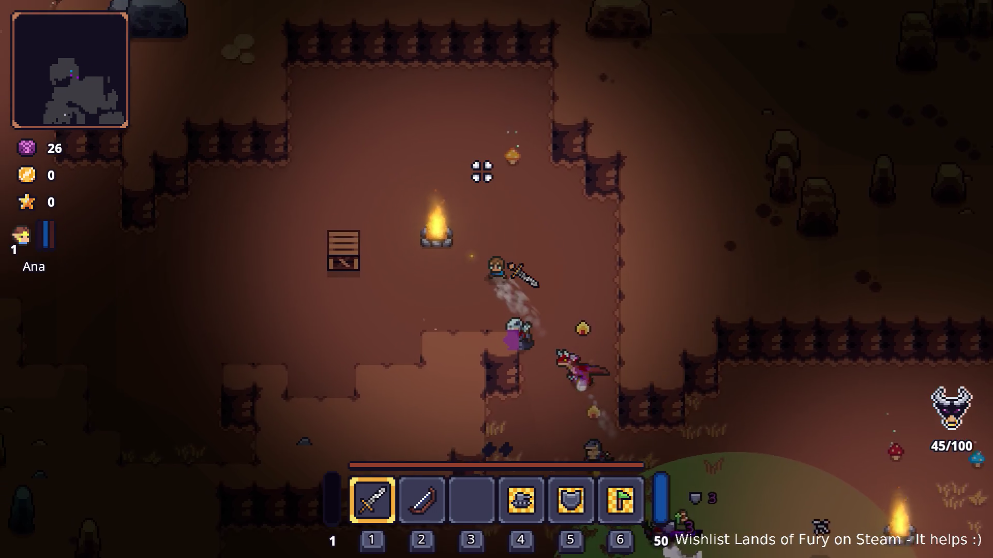
{"action": "key", "text": "space"}
Dodge around the Nails and dash left and down-left past the raptors.
{"action": "key", "text": "a"}
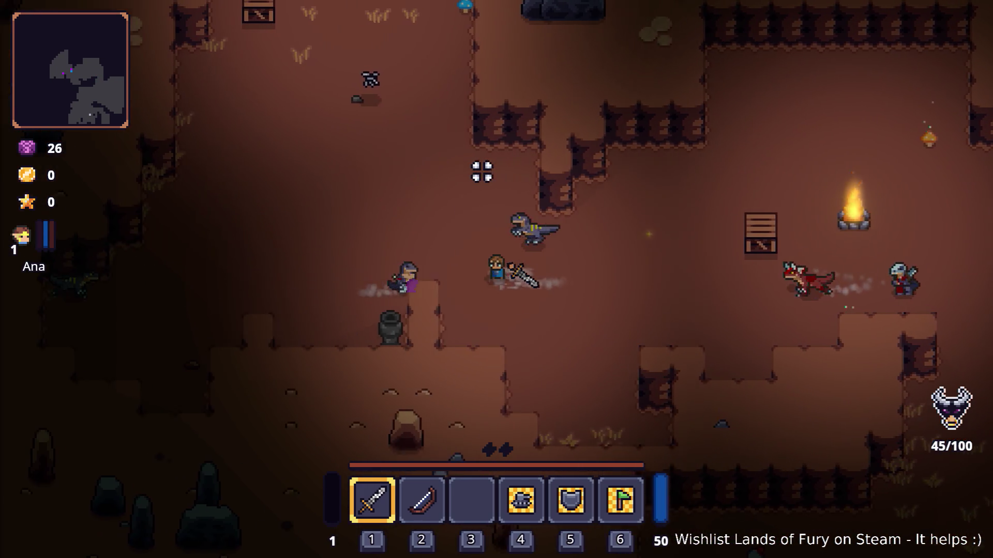
{"action": "key", "text": "w"}
{"action": "key", "text": "space"}
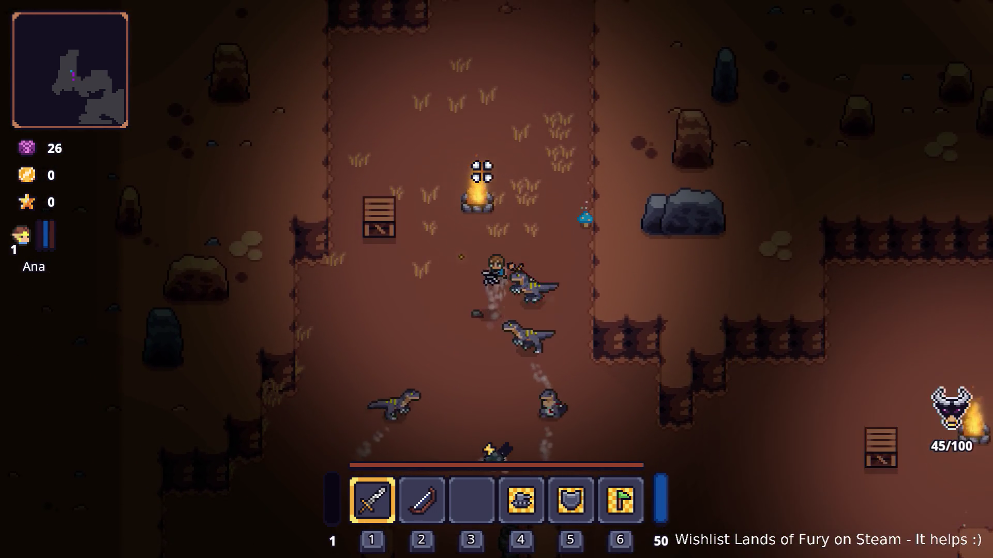
{"action": "key", "text": "s"}
{"action": "key", "text": "d"}
{"action": "key", "text": "space"}
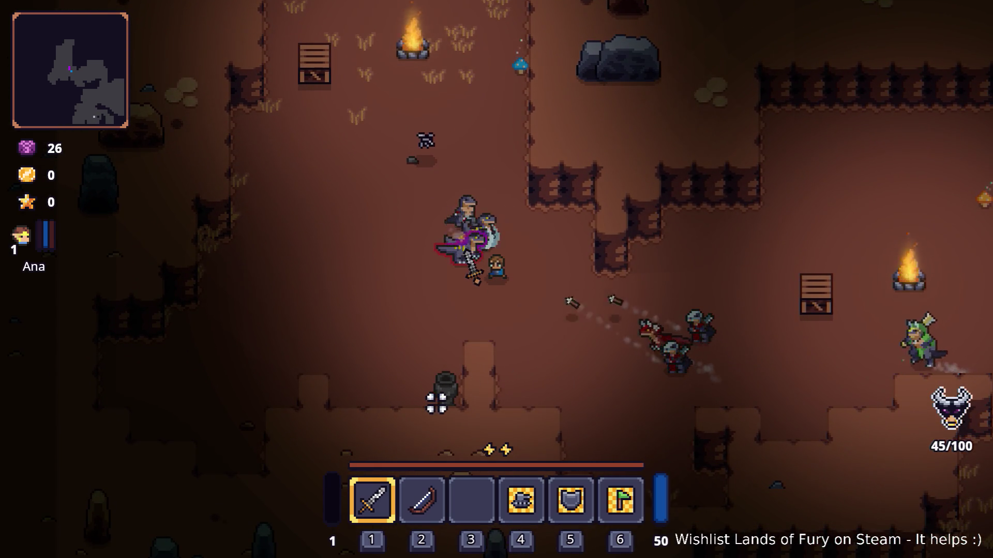
{"action": "key", "text": "a"}
{"action": "key", "text": "space"}
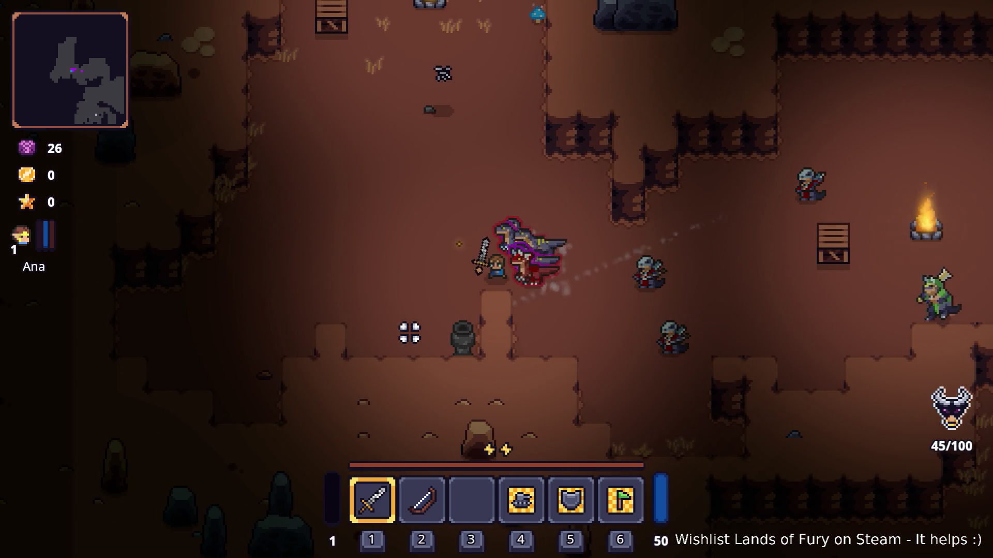
{"action": "key", "text": "s"}
{"action": "key", "text": "a"}
{"action": "key", "text": "space"}
Lure the raptors left, then push back right through the raptor and knight pack.
{"action": "key", "text": "a"}
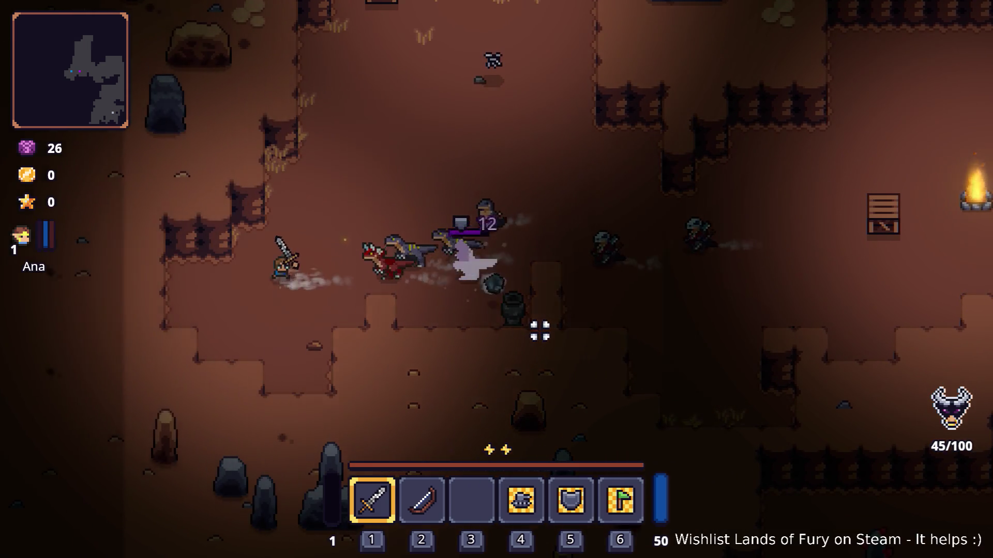
{"action": "key", "text": "d"}
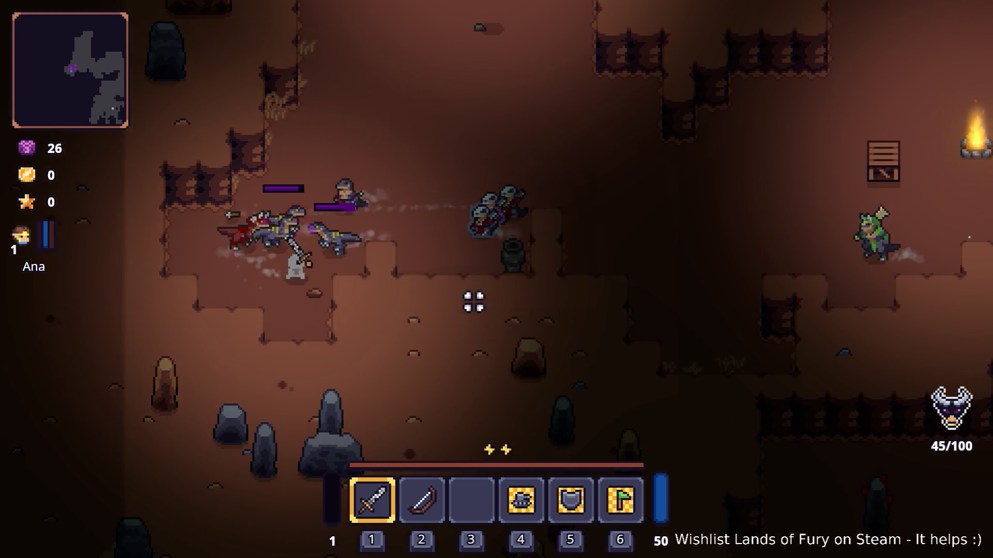
{"action": "key", "text": "w"}
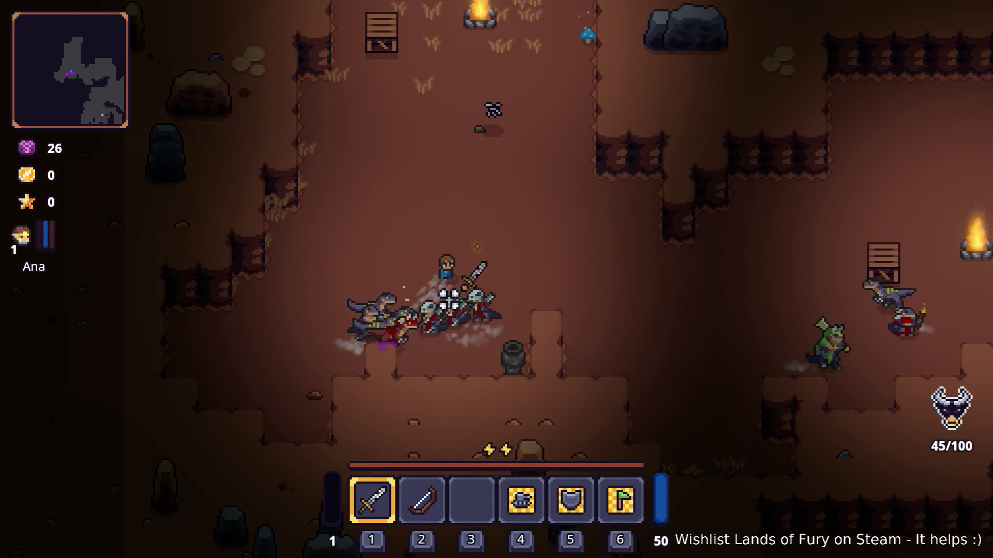
{"action": "key", "text": "d"}
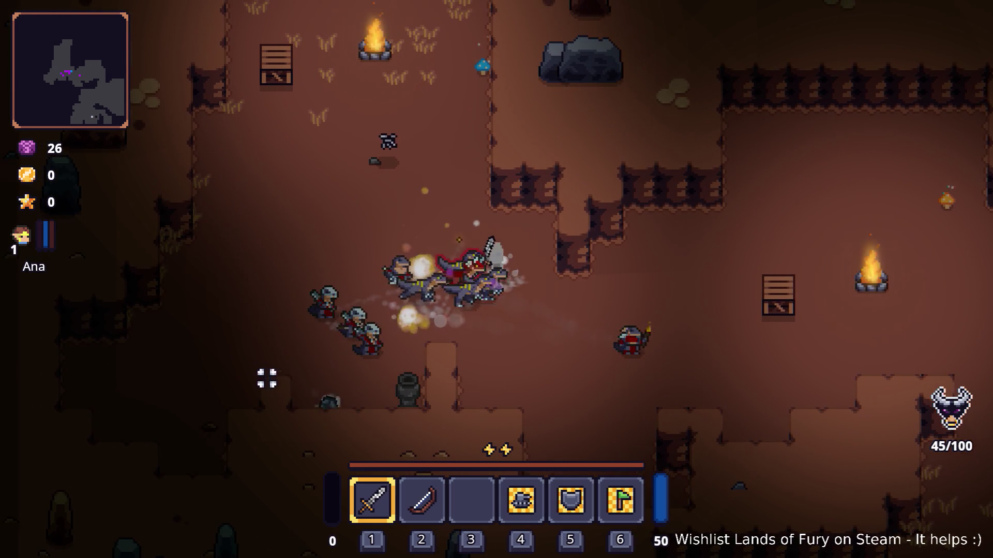
{"action": "key", "text": "s"}
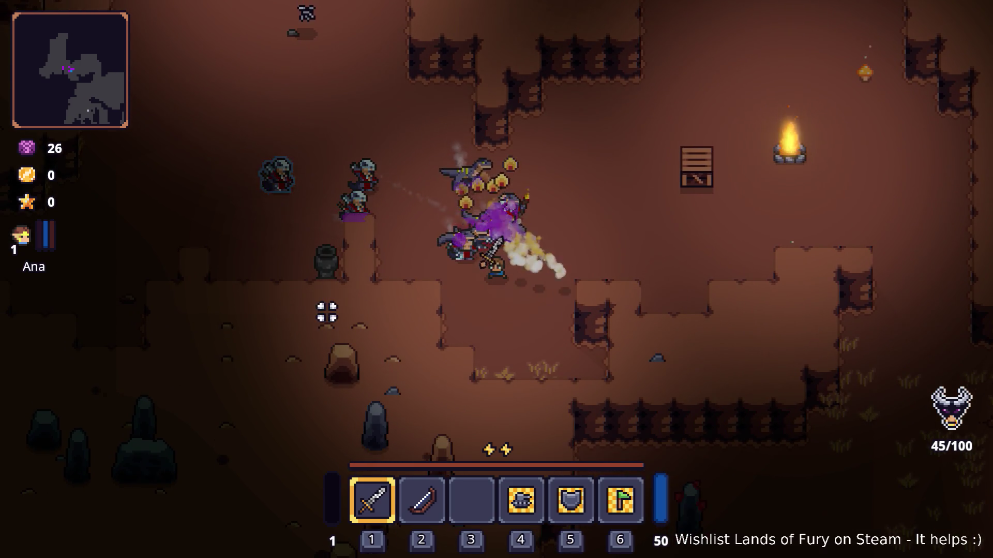
Kite the raptors around, then run north to the campfire and pick up an item.
{"action": "key", "text": "a"}
{"action": "key", "text": "w"}
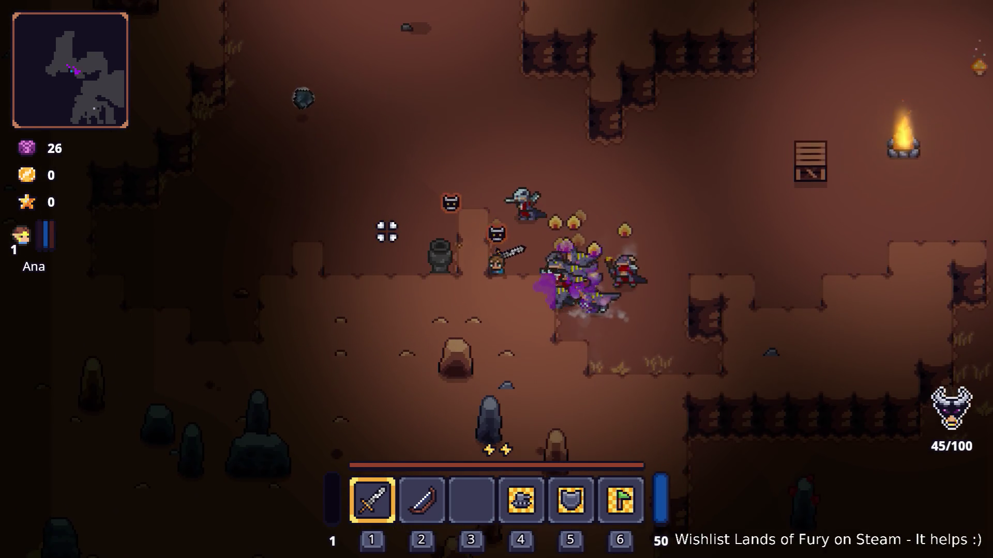
{"action": "key", "text": "w"}
{"action": "key", "text": "a"}
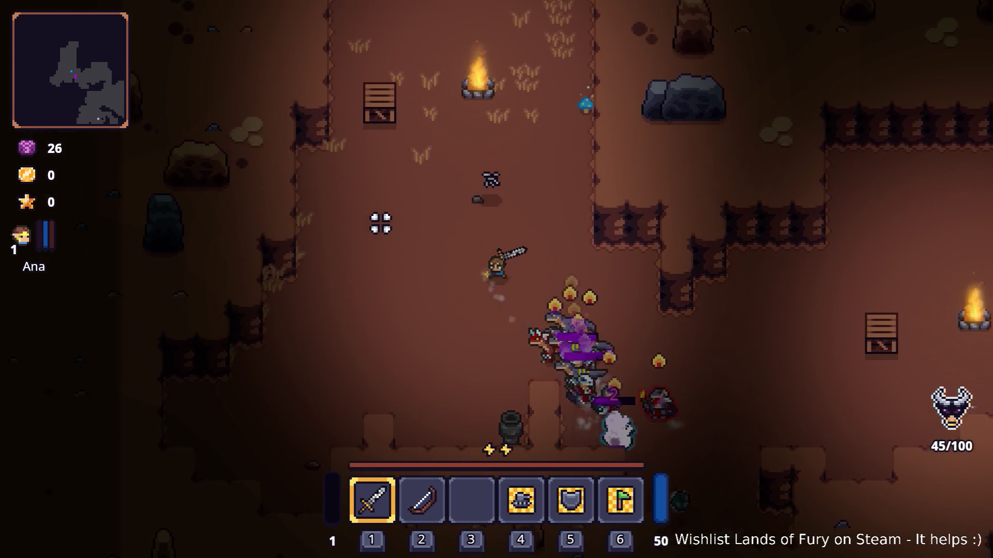
{"action": "key", "text": "s"}
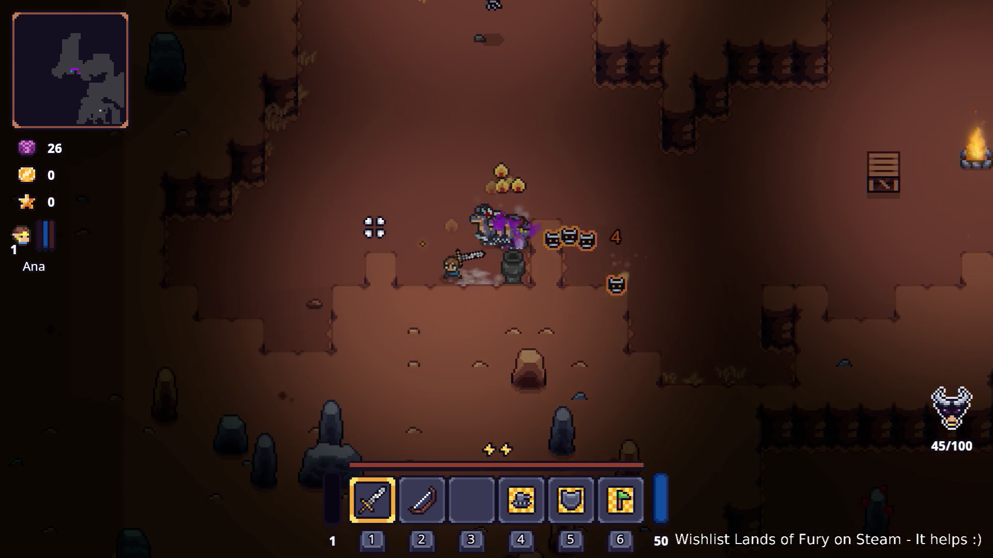
{"action": "key", "text": "w"}
{"action": "key", "text": "w"}
{"action": "key", "text": "d"}
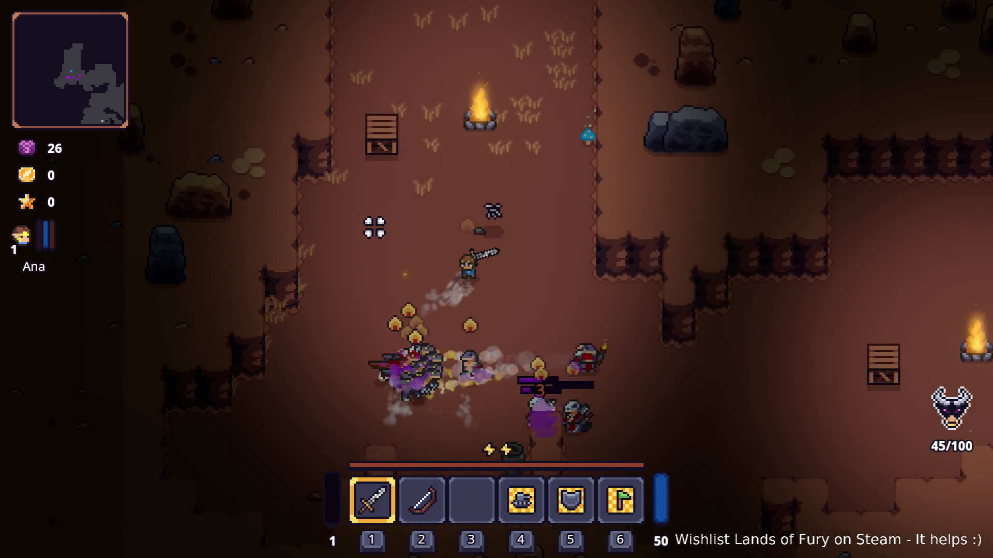
{"action": "key", "text": "s"}
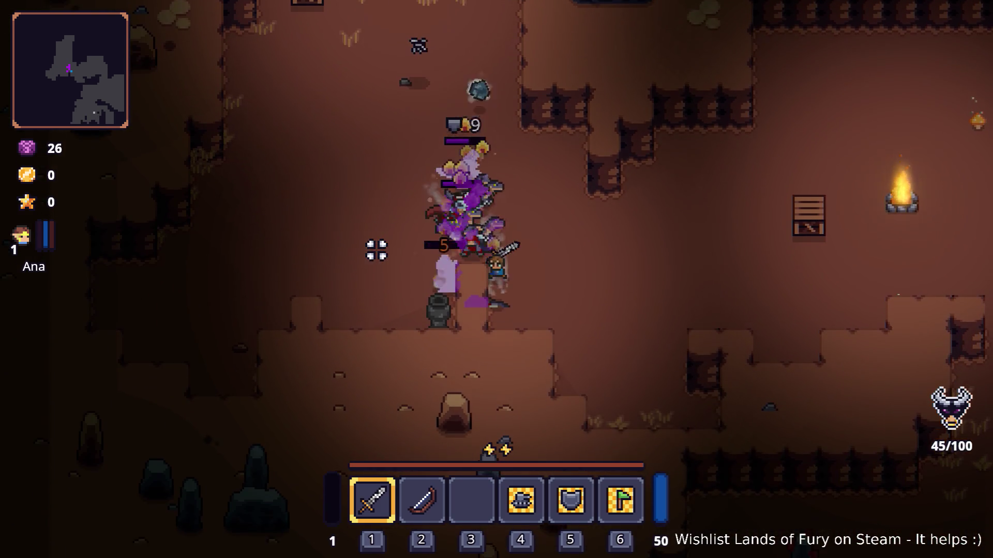
{"action": "key", "text": "a"}
{"action": "key", "text": "w"}
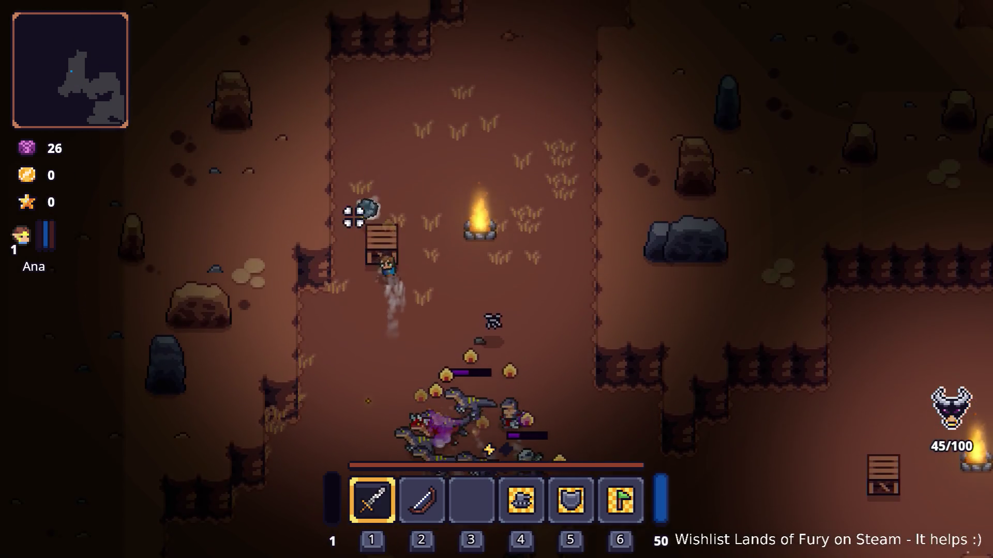
{"action": "key", "text": "w"}
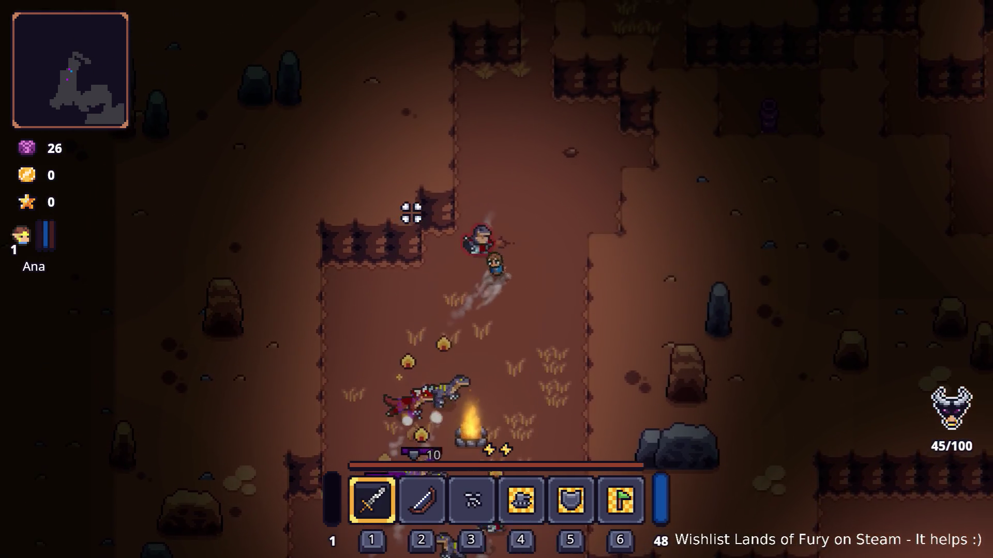
Run east past the purple enemy and attack the enemies near the campfire.
{"action": "key", "text": "d"}
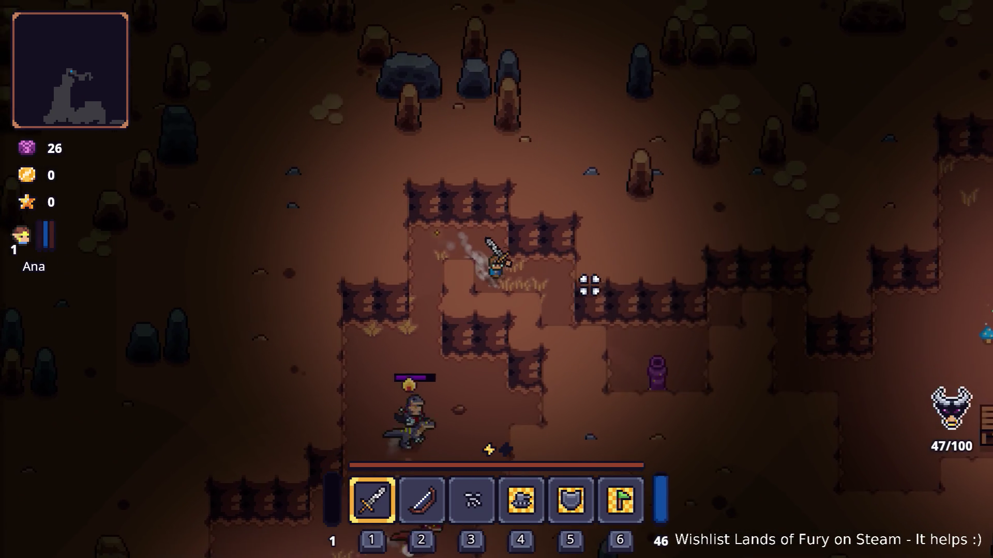
{"action": "key", "text": "d"}
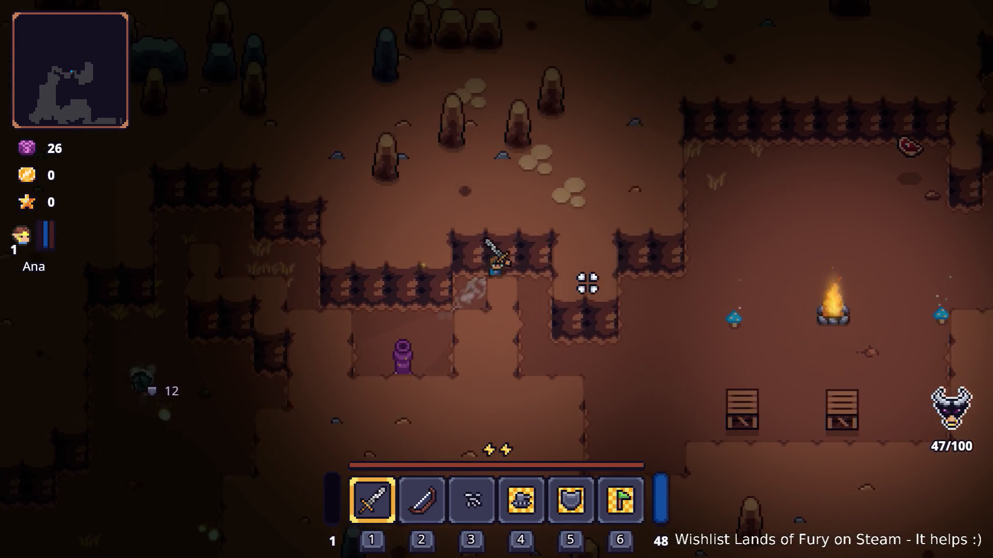
{"action": "key", "text": "d"}
{"action": "key", "text": "s"}
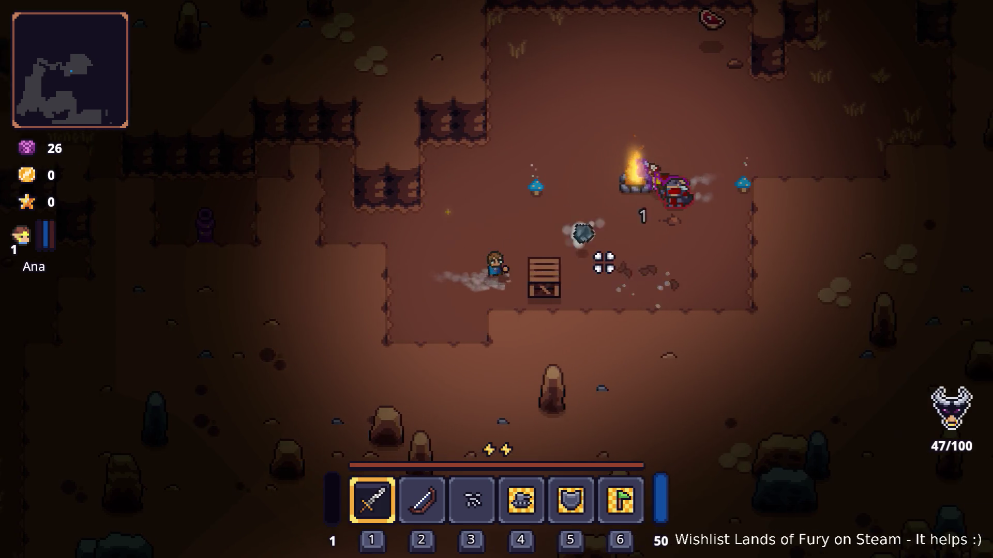
{"action": "left_click", "coordinate": [595, 269]}
Dash north-east up the corridor, then dash far west leaving the enemies behind.
{"action": "key", "text": "d"}
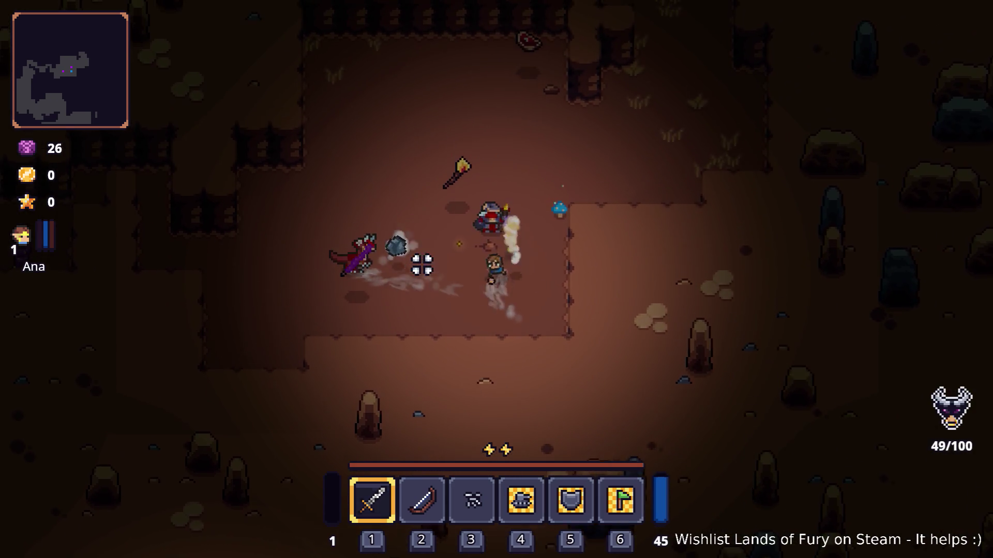
{"action": "key", "text": "w"}
{"action": "key", "text": "space"}
{"action": "key", "text": "w"}
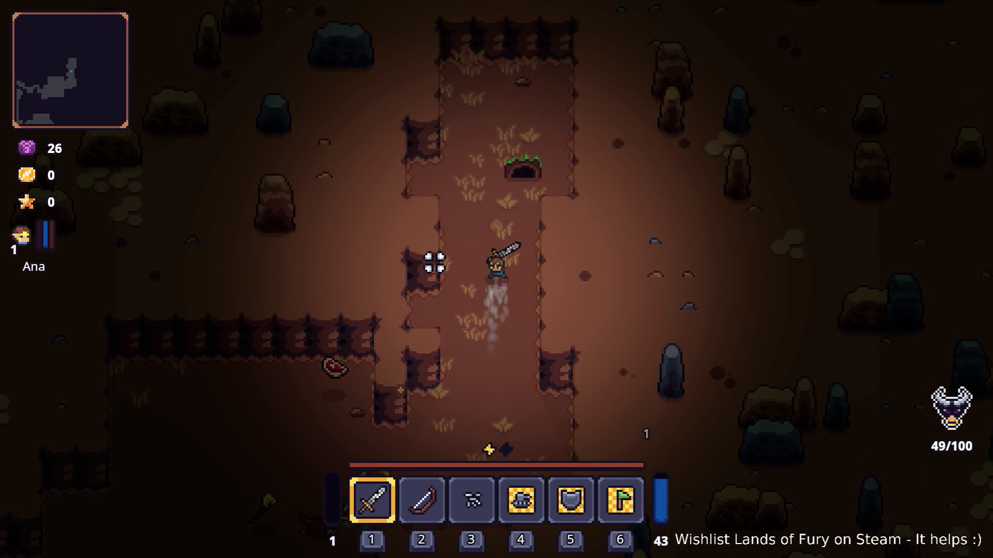
{"action": "key", "text": "s"}
{"action": "key", "text": "a"}
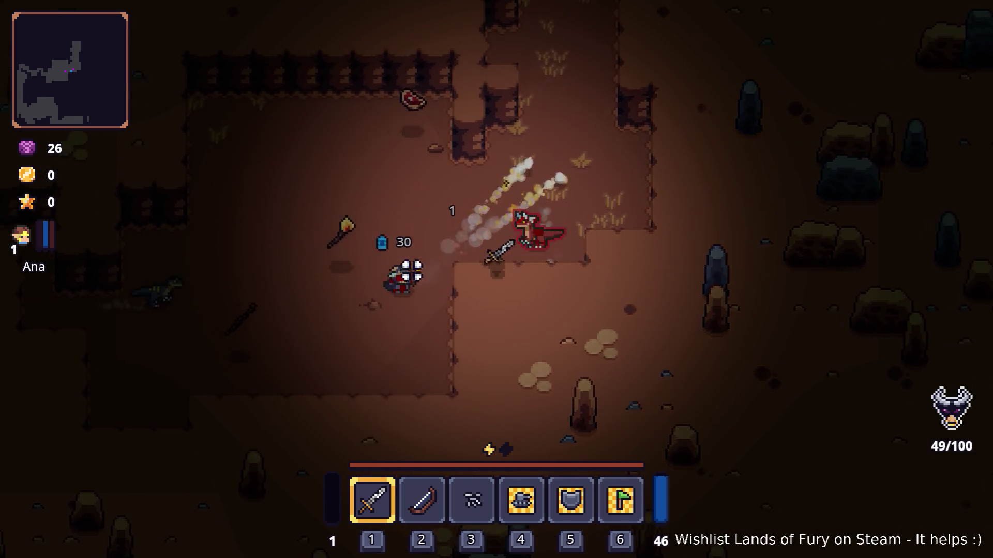
{"action": "key", "text": "space"}
{"action": "key", "text": "a"}
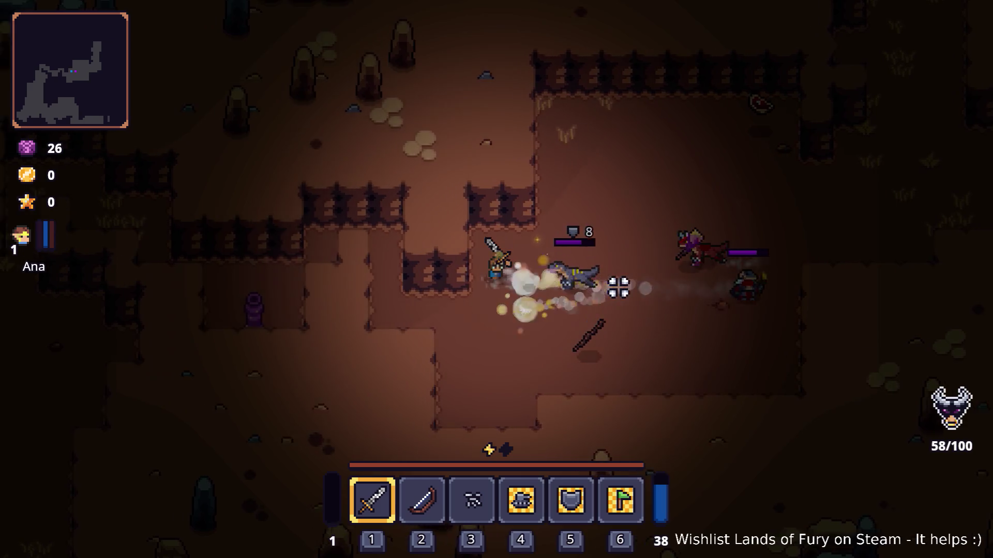
{"action": "key", "text": "a"}
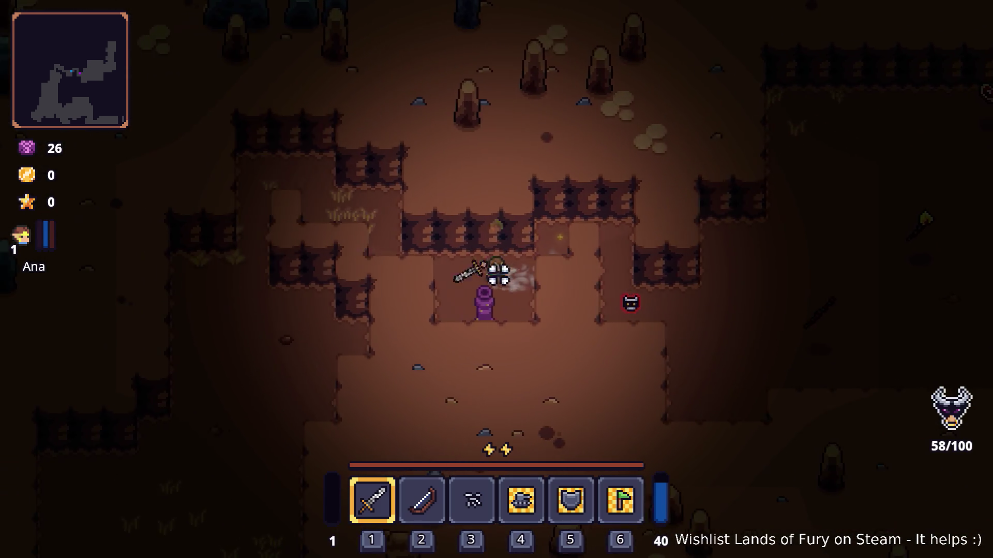
Dash south and head south-west toward the campfire clearing.
{"action": "key", "text": "s"}
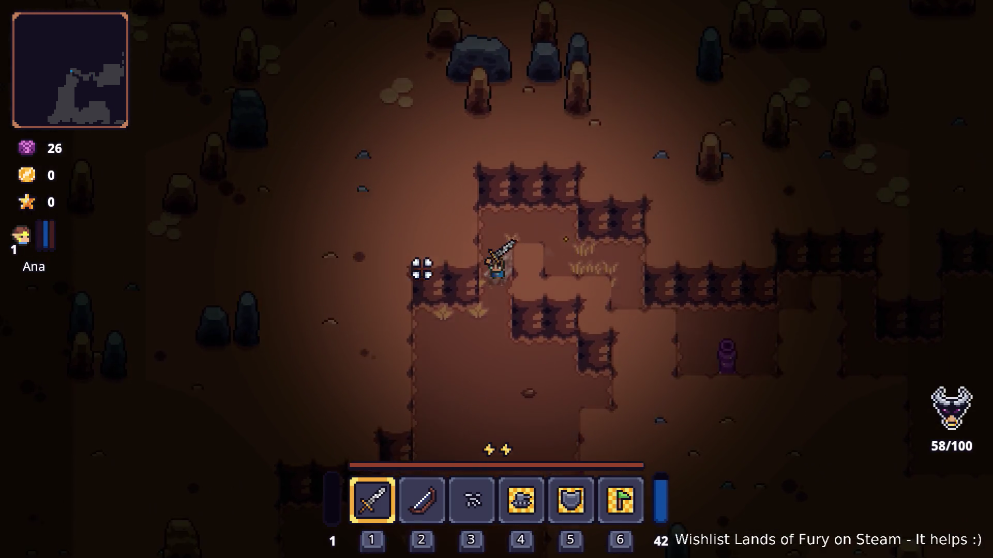
{"action": "key", "text": "space"}
{"action": "key", "text": "s"}
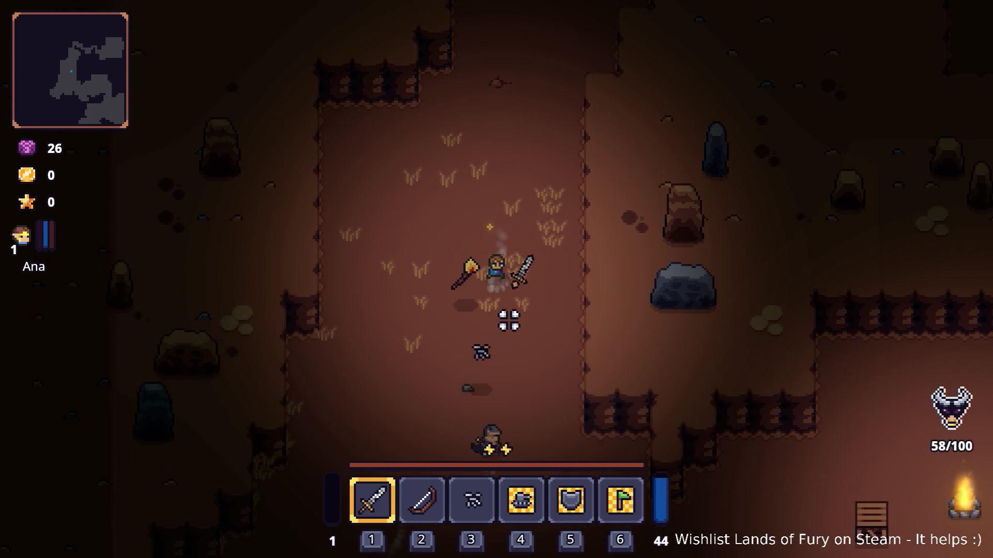
{"action": "key", "text": "s"}
{"action": "key", "text": "a"}
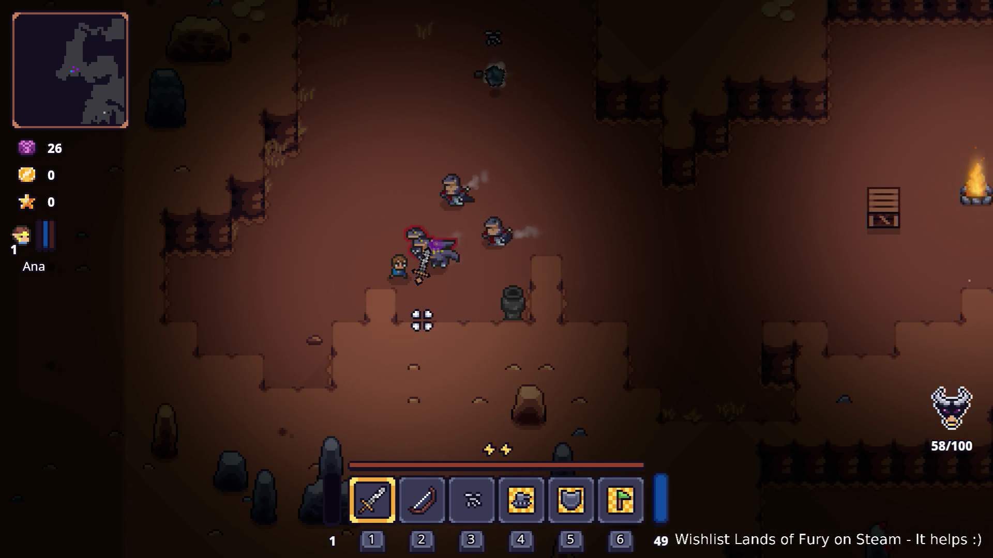
Dash west-southwest and attack the lizard enemies, hitting them as they follow north.
{"action": "key", "text": "a"}
{"action": "key", "text": "s"}
{"action": "left_click", "coordinate": [453, 261]}
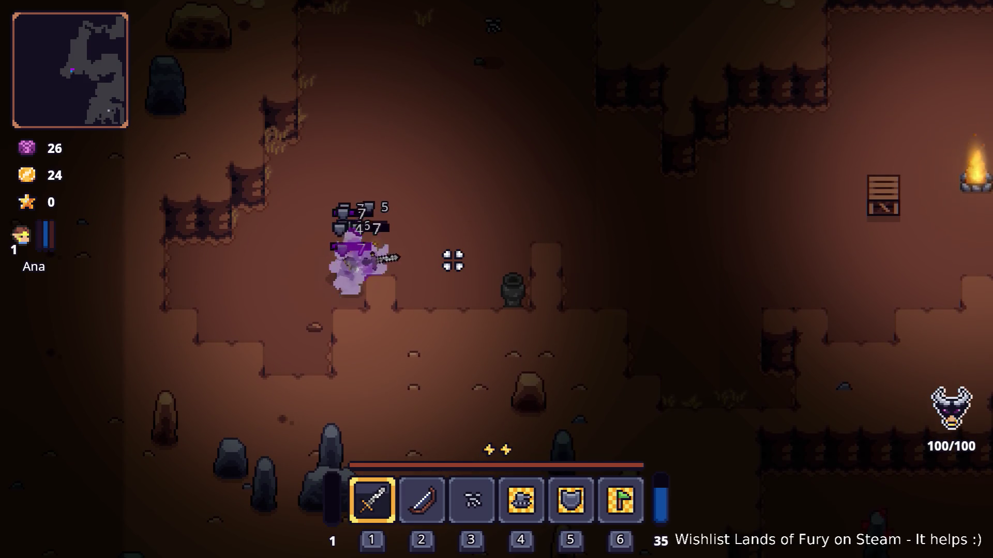
{"action": "left_click", "coordinate": [453, 262]}
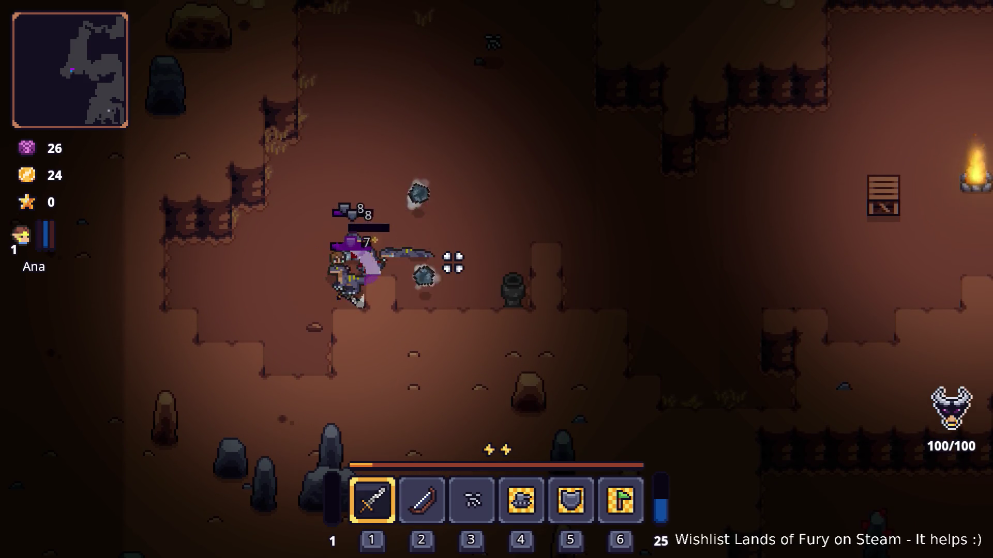
{"action": "key", "text": "w"}
{"action": "key", "text": "w"}
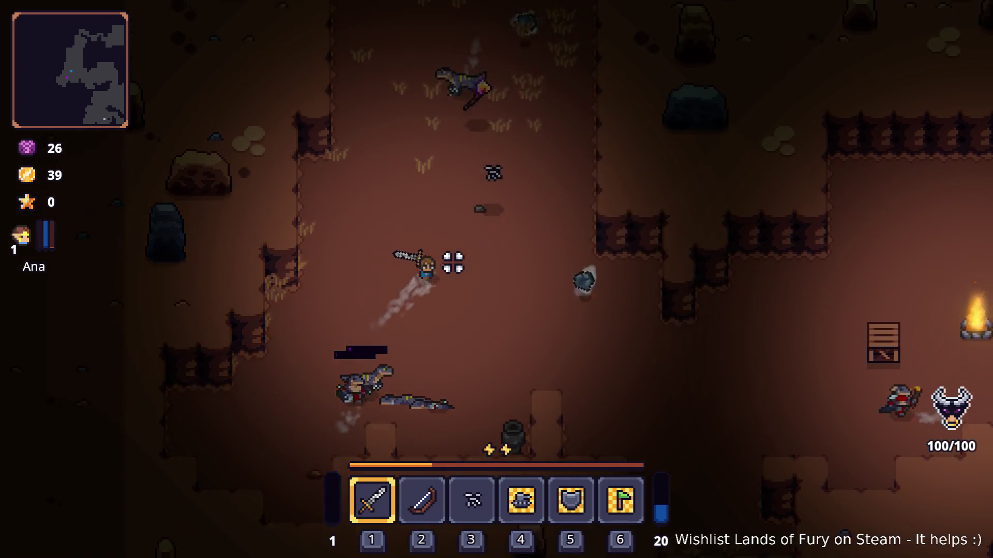
{"action": "key", "text": "w"}
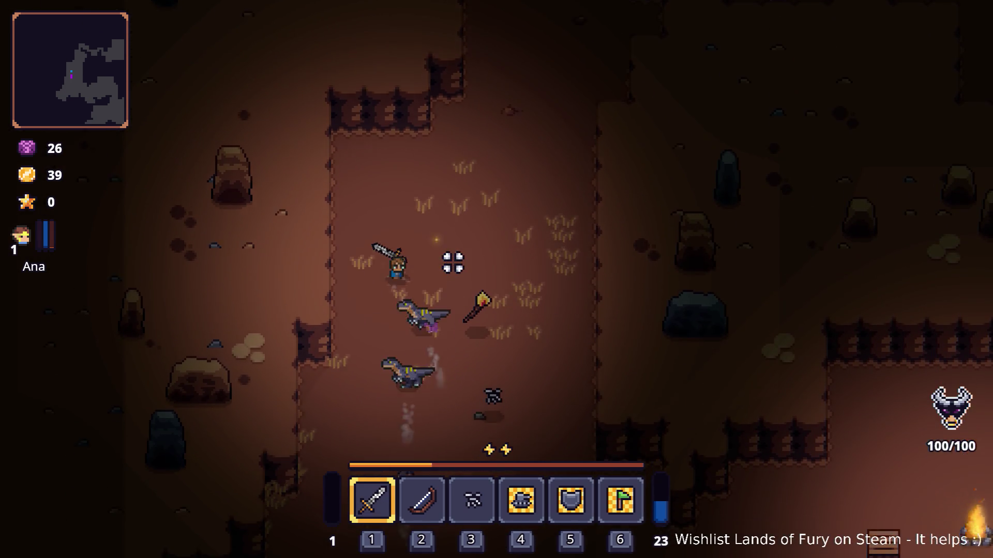
{"action": "left_click", "coordinate": [399, 305]}
Run south-east past the pot and keep striking the pursuing lizard with the sword.
{"action": "key", "text": "s"}
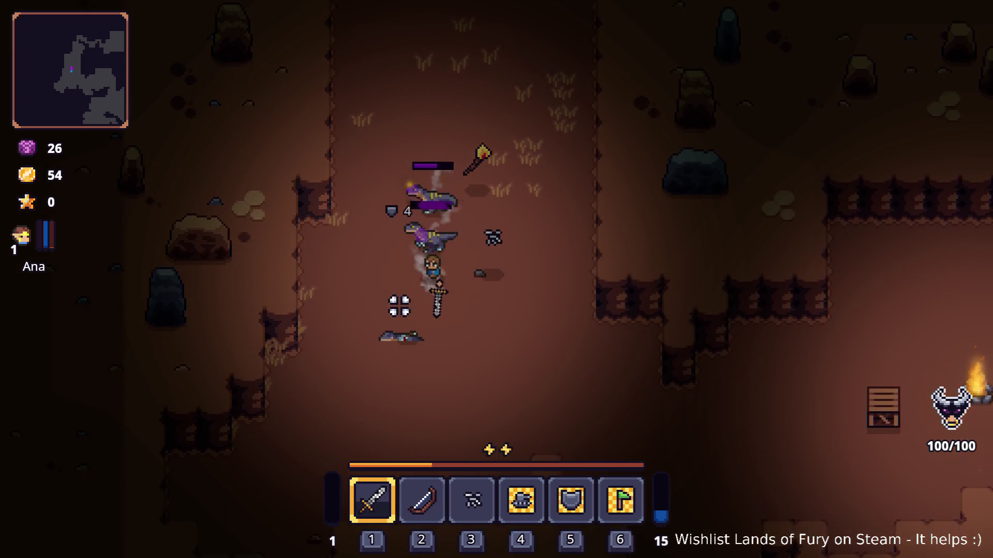
{"action": "key", "text": "s"}
{"action": "key", "text": "d"}
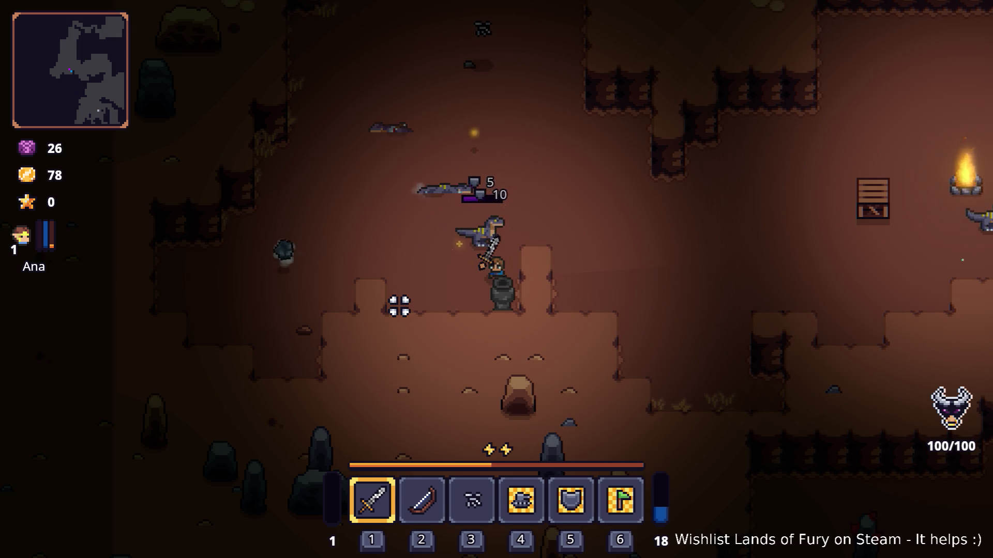
{"action": "key", "text": "a"}
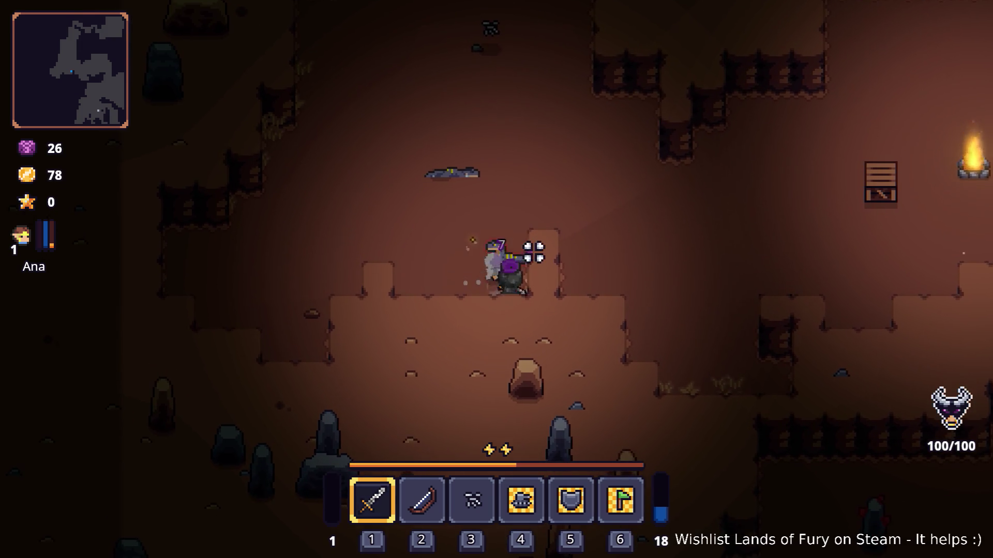
{"action": "left_click", "coordinate": [493, 244]}
{"action": "key", "text": "w"}
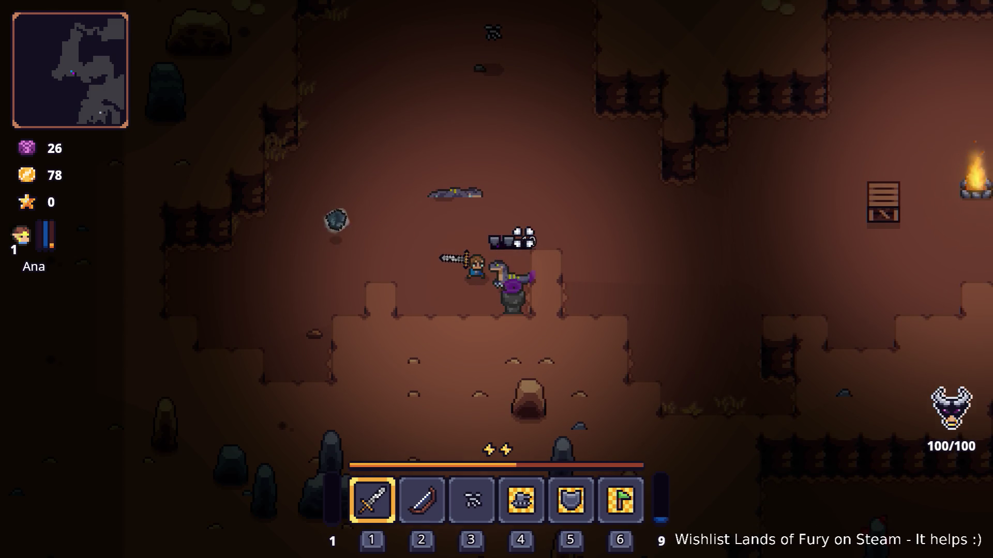
{"action": "key", "text": "w"}
{"action": "key", "text": "a"}
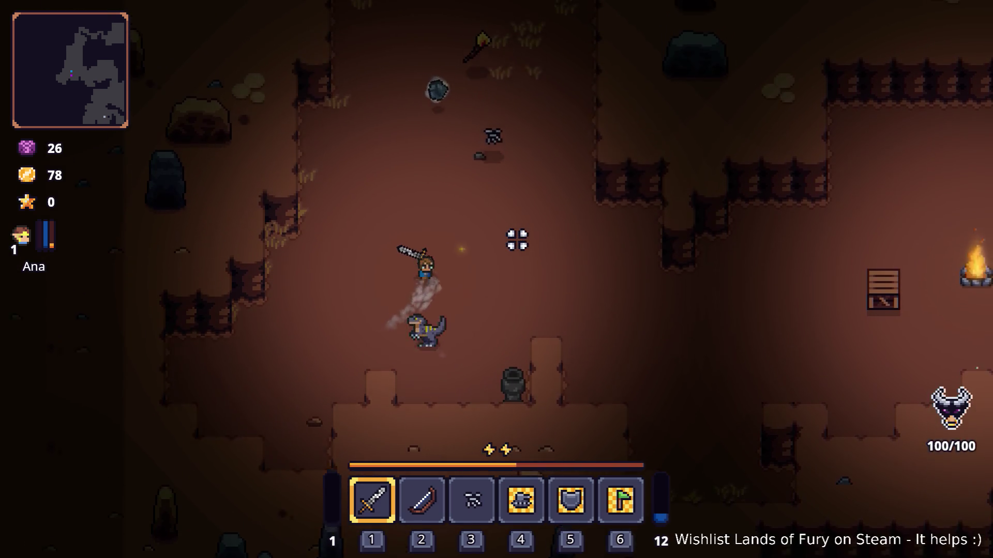
{"action": "key", "text": "w"}
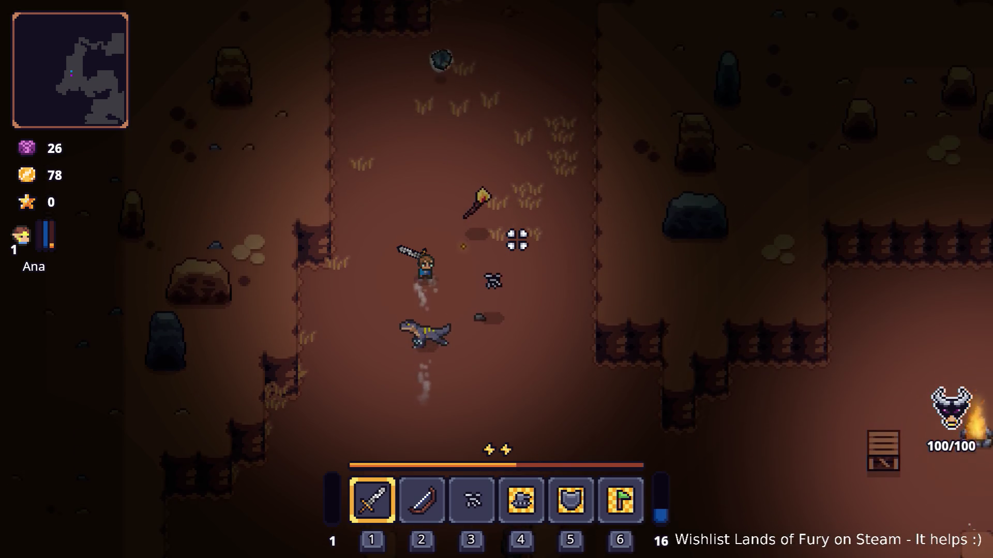
{"action": "key", "text": "s"}
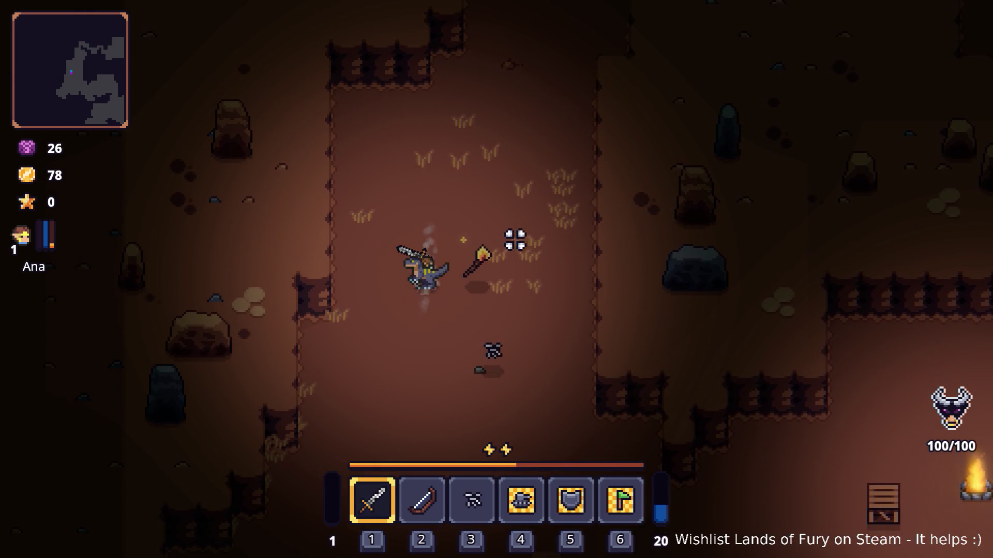
{"action": "key", "text": "s"}
{"action": "left_click", "coordinate": [428, 328]}
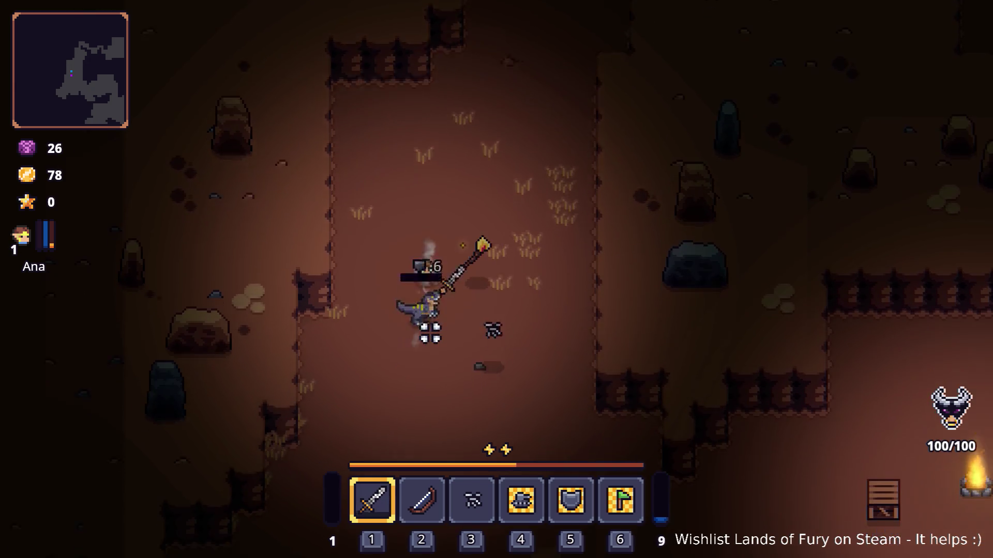
Move into the campfire area and circle around it fighting the lizards.
{"action": "key", "text": "s"}
{"action": "key", "text": "d"}
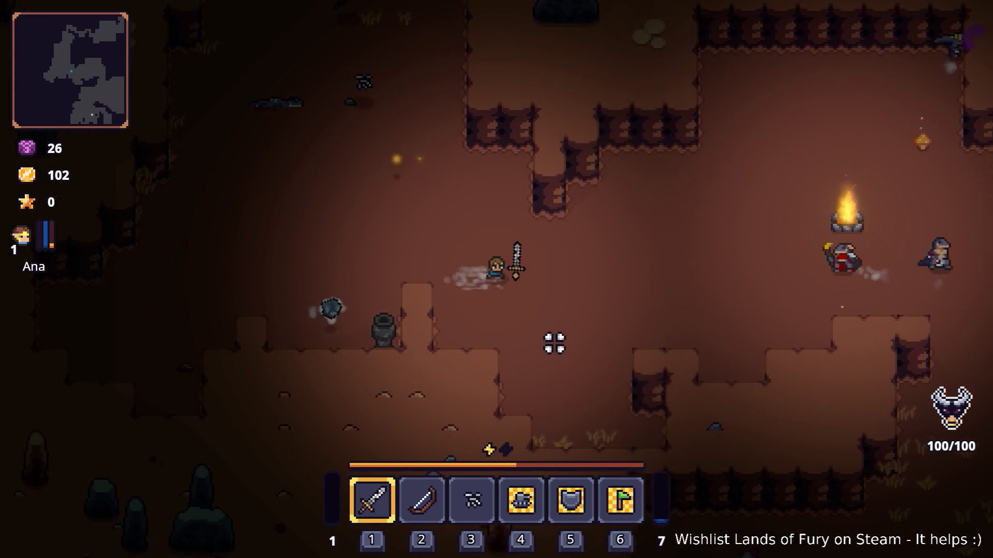
{"action": "key", "text": "a"}
{"action": "key", "text": "w"}
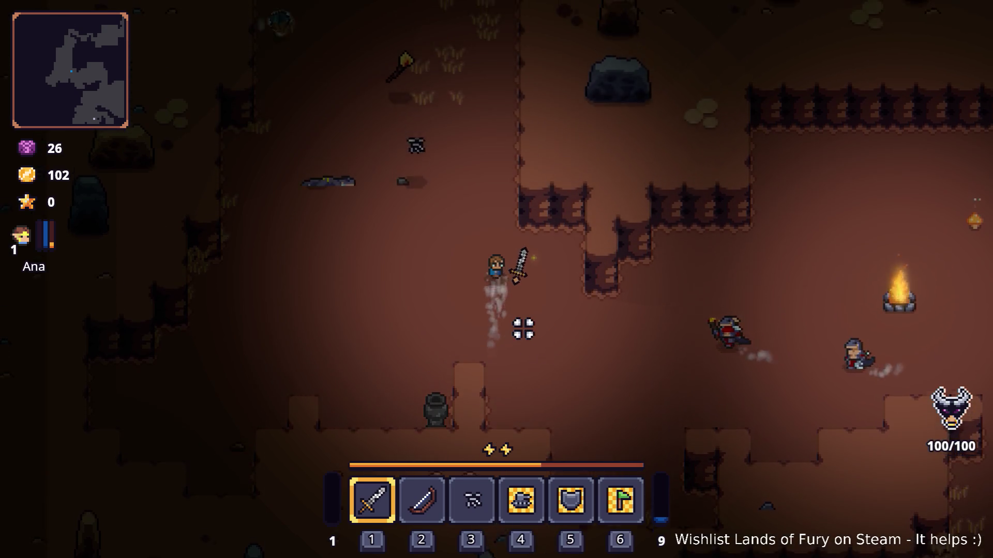
{"action": "key", "text": "a"}
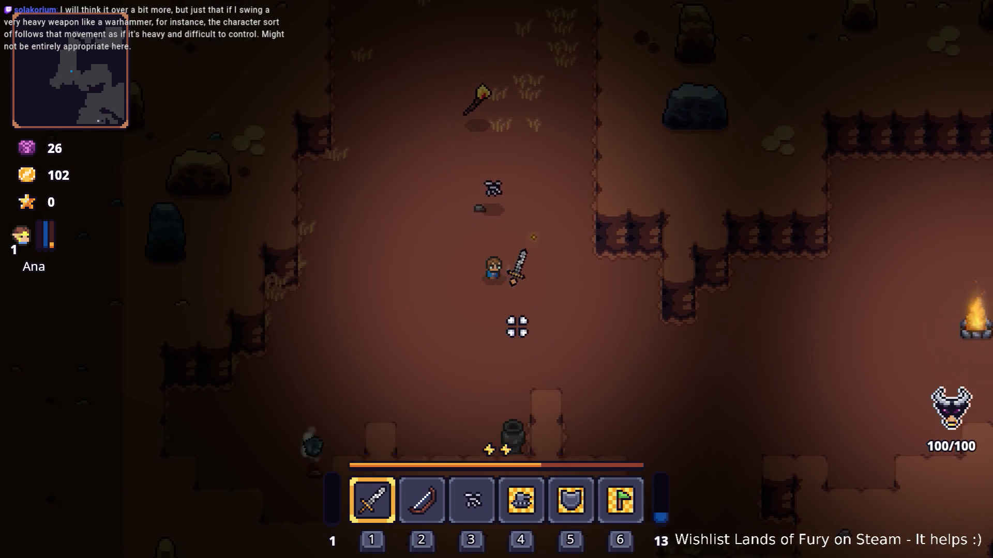
{"action": "key", "text": "s"}
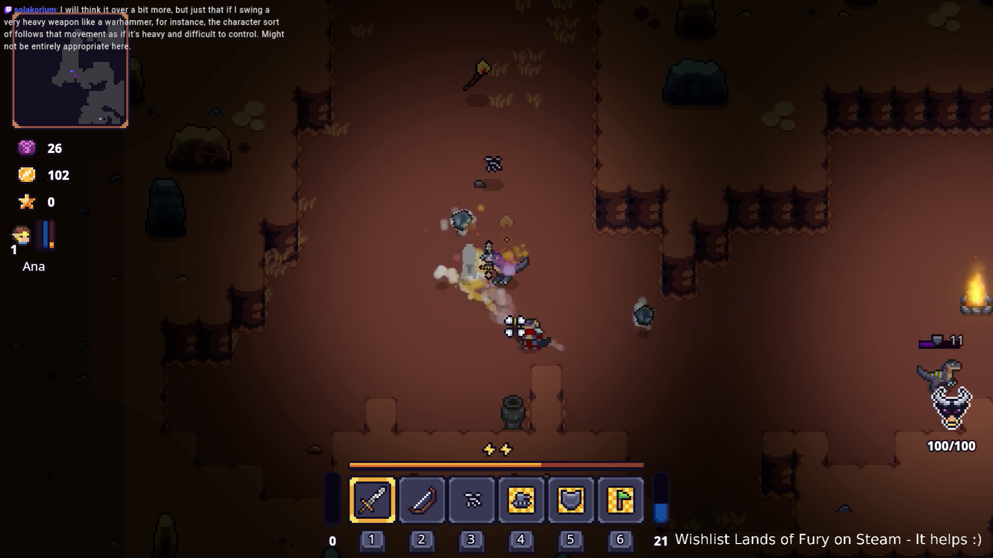
Dash west, run back east to the campfire, and bring up the developer console.
{"action": "key", "text": "a"}
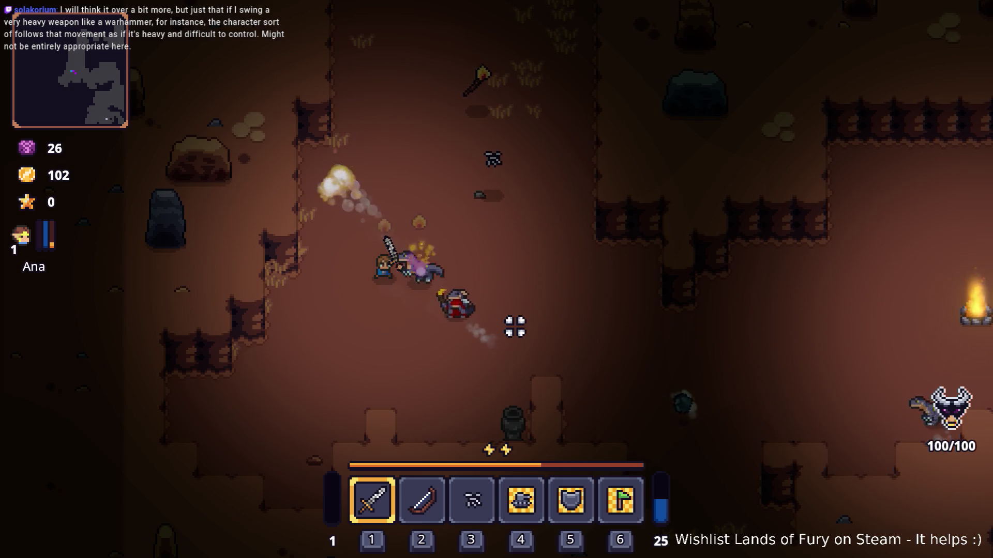
{"action": "key", "text": "a"}
{"action": "key", "text": "space"}
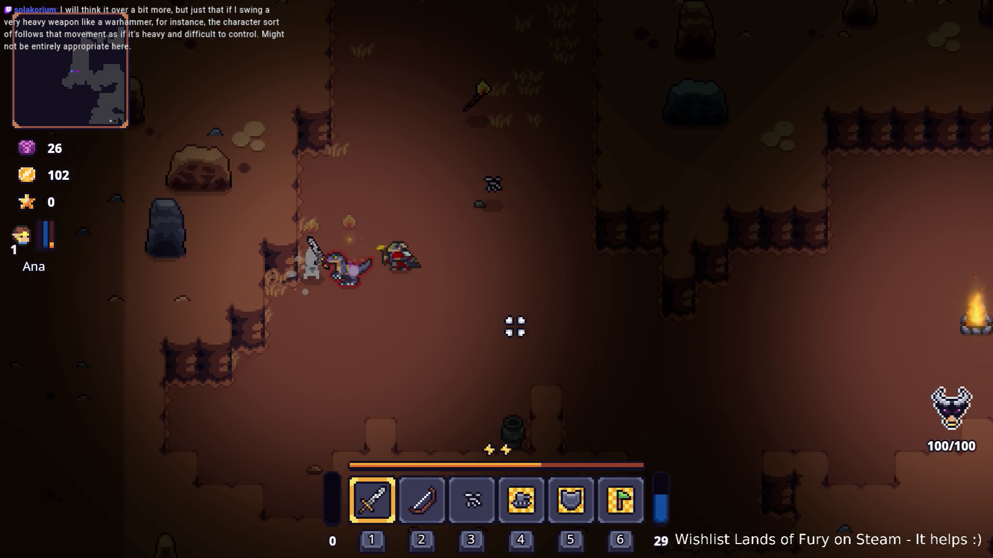
{"action": "key", "text": "d"}
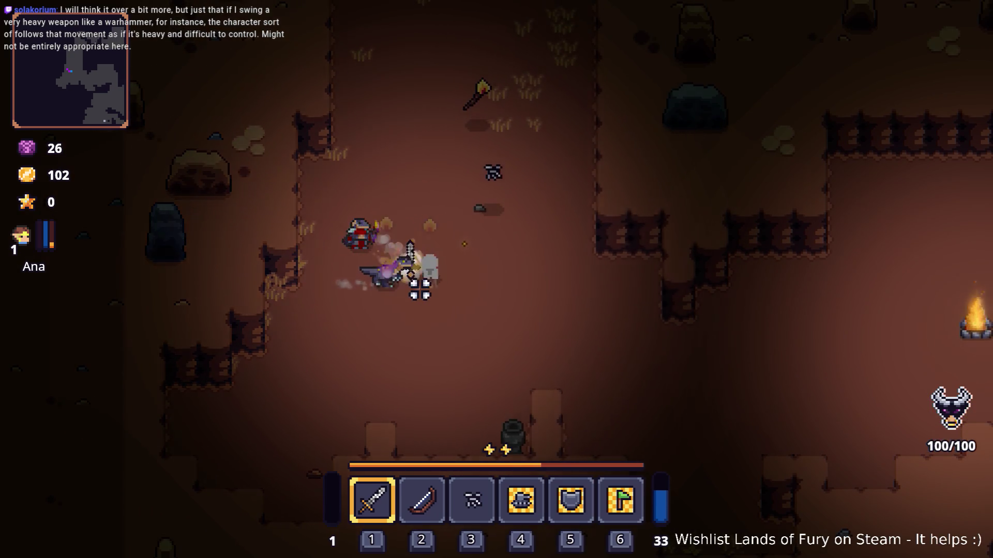
{"action": "key", "text": "d"}
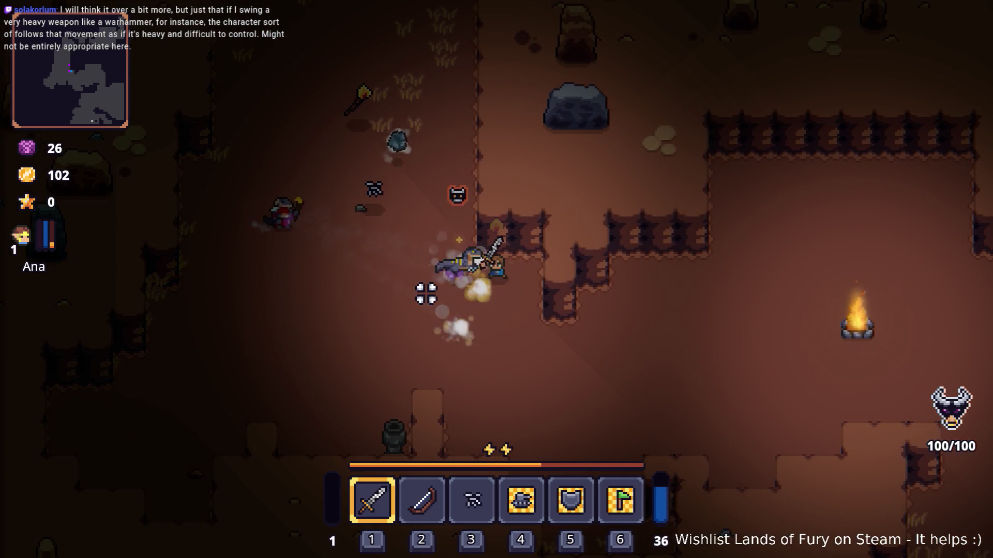
{"action": "key", "text": "grave"}
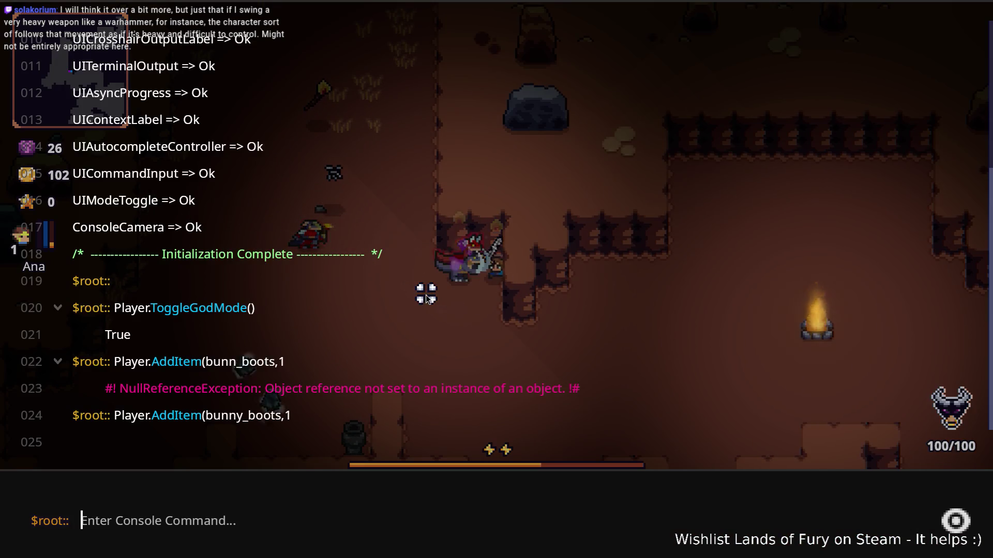
{"action": "type", "text": "palyer"}
Replace the misspelled command with Player.AddItem(iron_hammer,1, submit it and close the console.
{"action": "key", "text": "BackSpace"}
{"action": "key", "text": "BackSpace"}
{"action": "key", "text": "BackSpace"}
{"action": "type", "text": "Pla"}
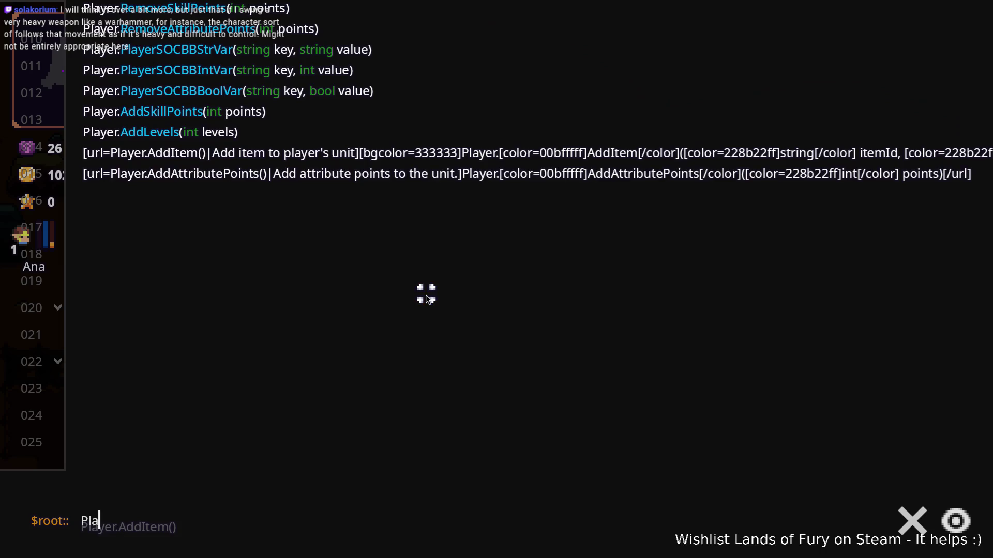
{"action": "type", "text": "yer.AddItem(iron_hammer,1"}
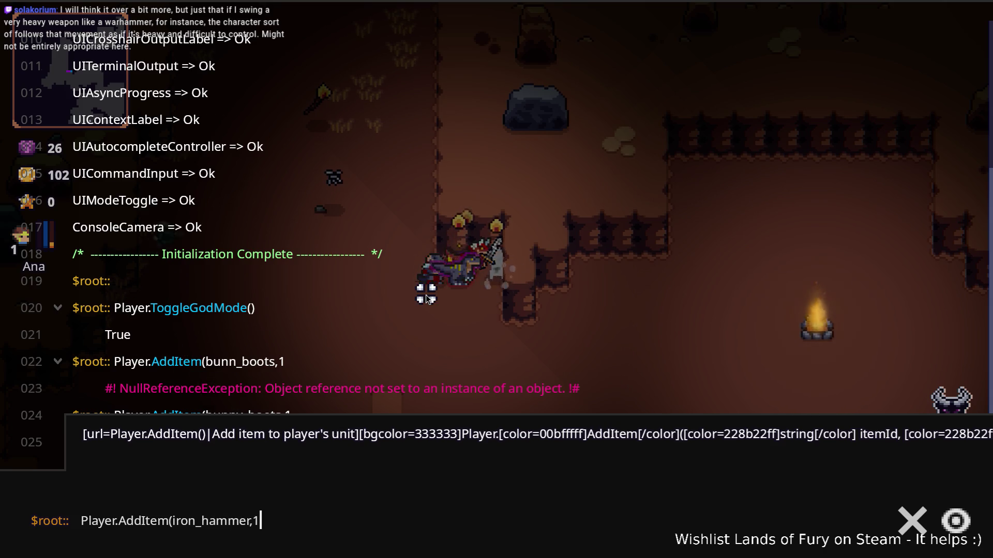
{"action": "key", "text": "Escape"}
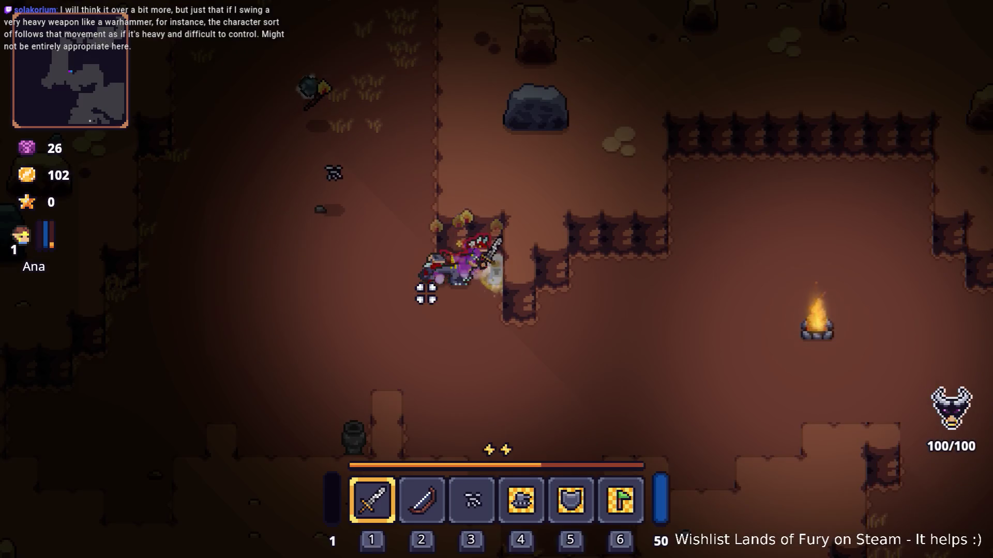
Hit the dragon with the sword, then swap the Iron Hammer into hotbar slot 1.
{"action": "key", "text": "a"}
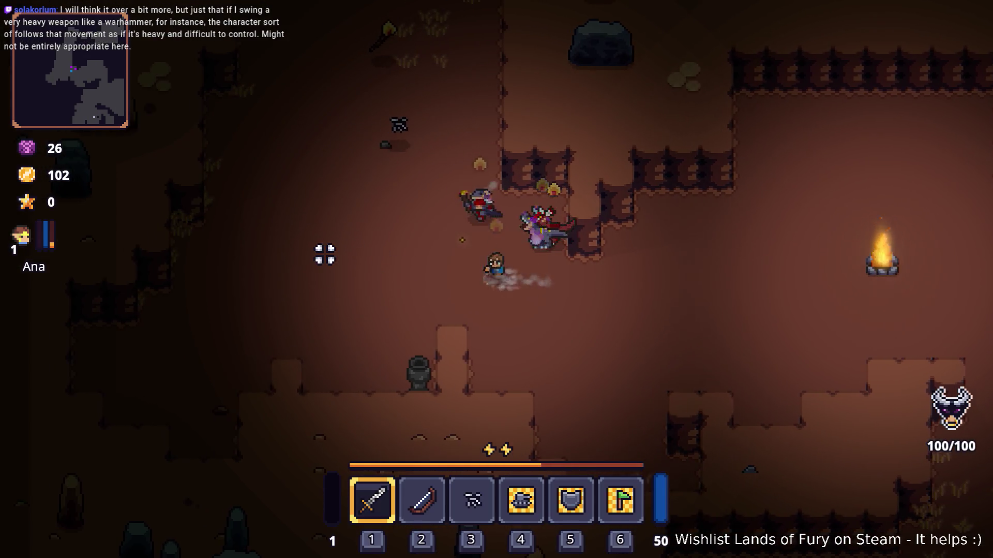
{"action": "left_click", "coordinate": [638, 195]}
{"action": "left_click", "coordinate": [638, 195]}
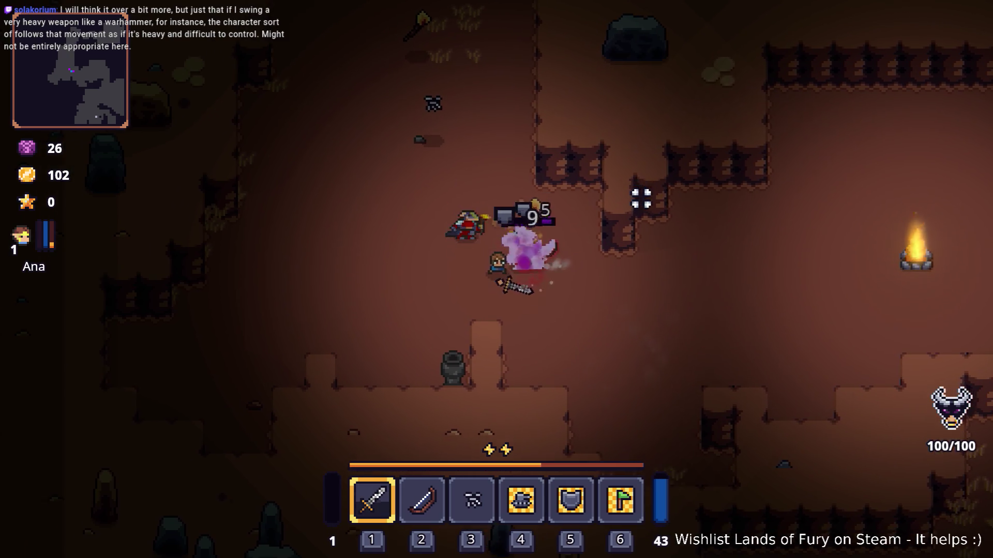
{"action": "key", "text": "i"}
{"action": "left_click_drag", "start_coordinate": [388, 423], "coordinate": [381, 399]}
{"action": "key", "text": "i"}
Hammer the dragon and its surrounding allies with repeated swings.
{"action": "key", "text": "a"}
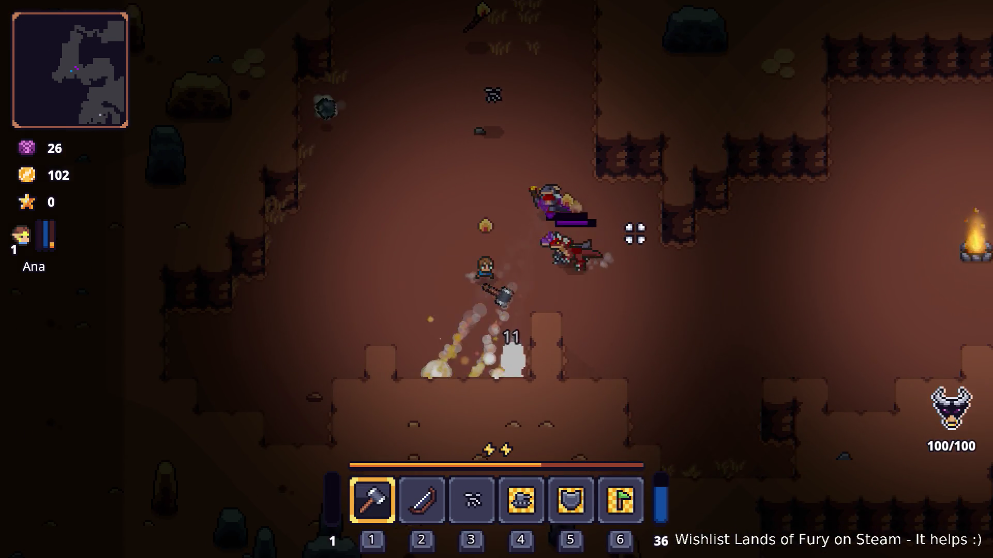
{"action": "left_click", "coordinate": [621, 239]}
{"action": "left_click", "coordinate": [630, 286]}
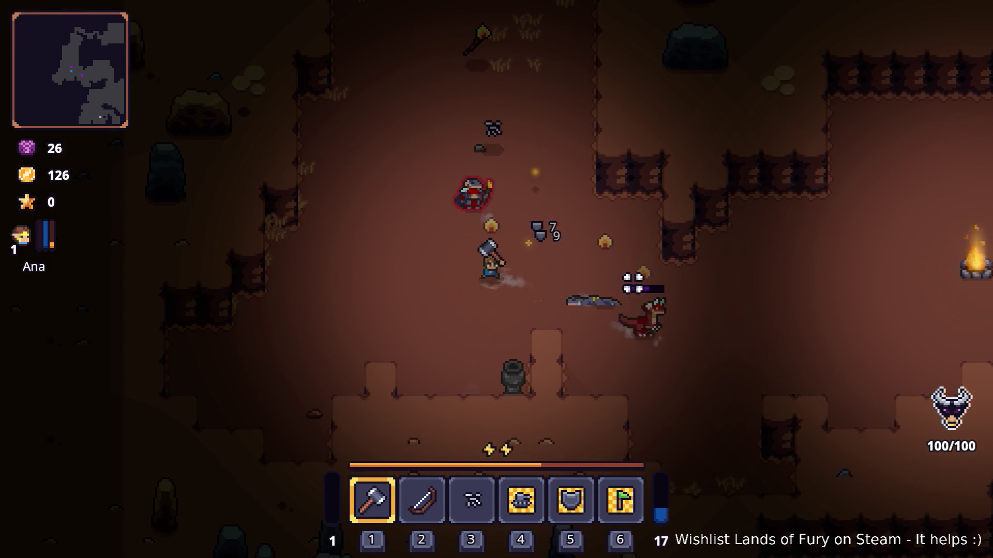
{"action": "left_click", "coordinate": [690, 295]}
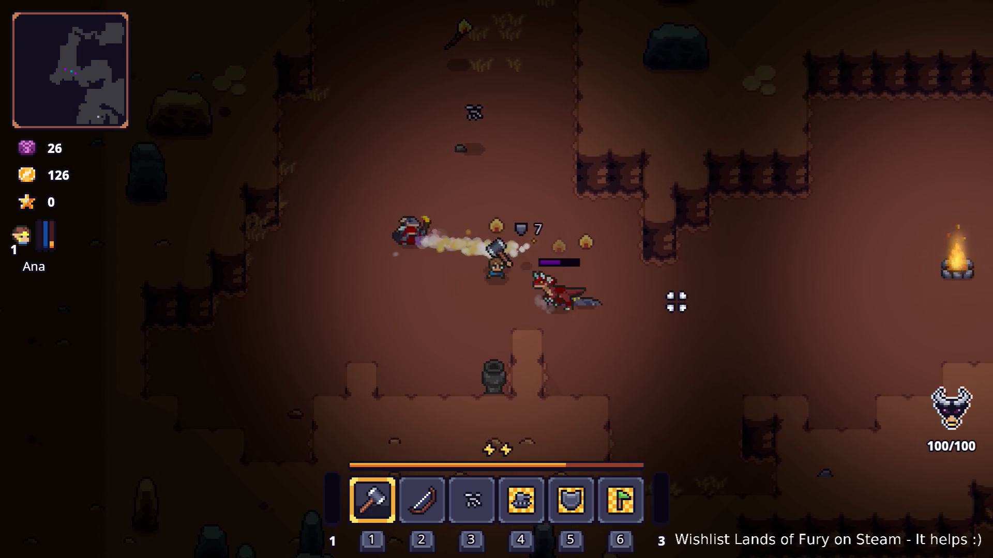
{"action": "key", "text": "w"}
{"action": "left_click", "coordinate": [373, 226]}
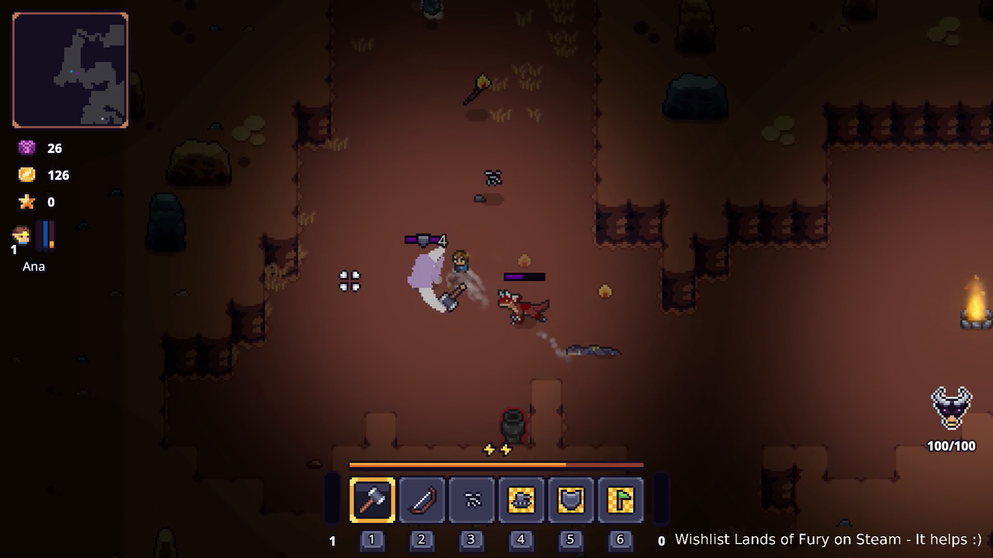
{"action": "left_click", "coordinate": [424, 343]}
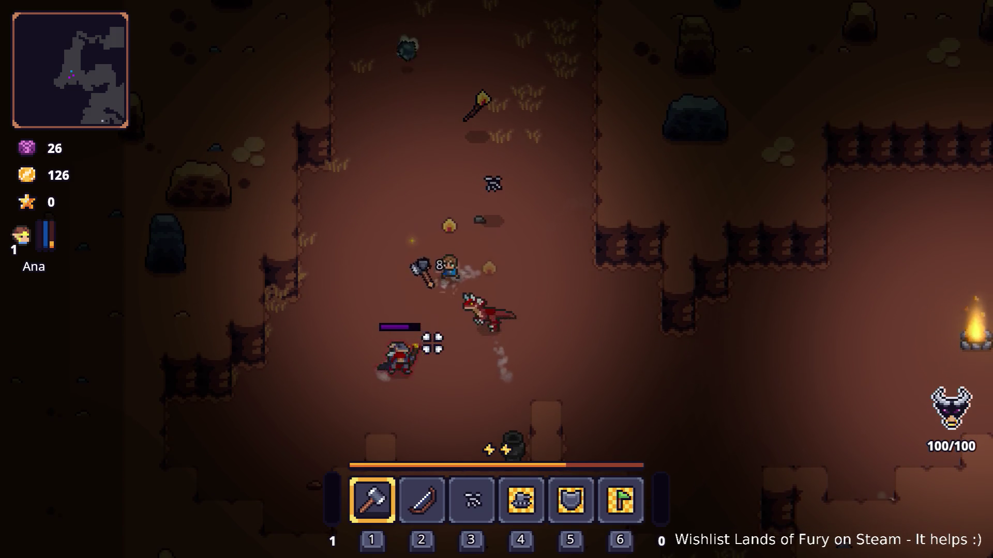
{"action": "left_click", "coordinate": [576, 306]}
{"action": "left_click", "coordinate": [494, 311]}
Keep hammering nearby enemies, then reopen the console and recall the previous add-item command.
{"action": "key", "text": "d"}
{"action": "left_click", "coordinate": [354, 240]}
{"action": "key", "text": "a"}
{"action": "left_click", "coordinate": [490, 327]}
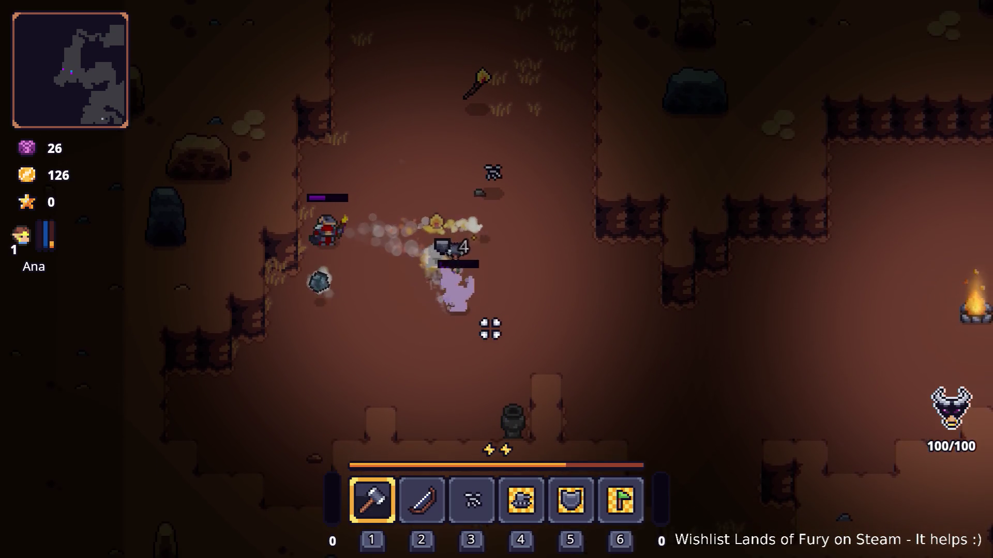
{"action": "key", "text": "a"}
{"action": "left_click", "coordinate": [323, 258]}
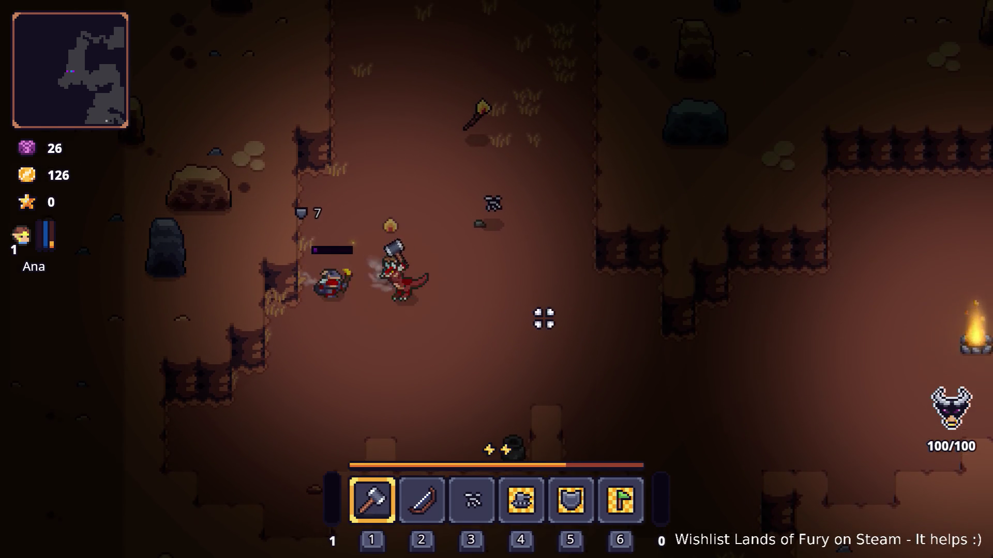
{"action": "key", "text": "grave"}
{"action": "key", "text": "Up"}
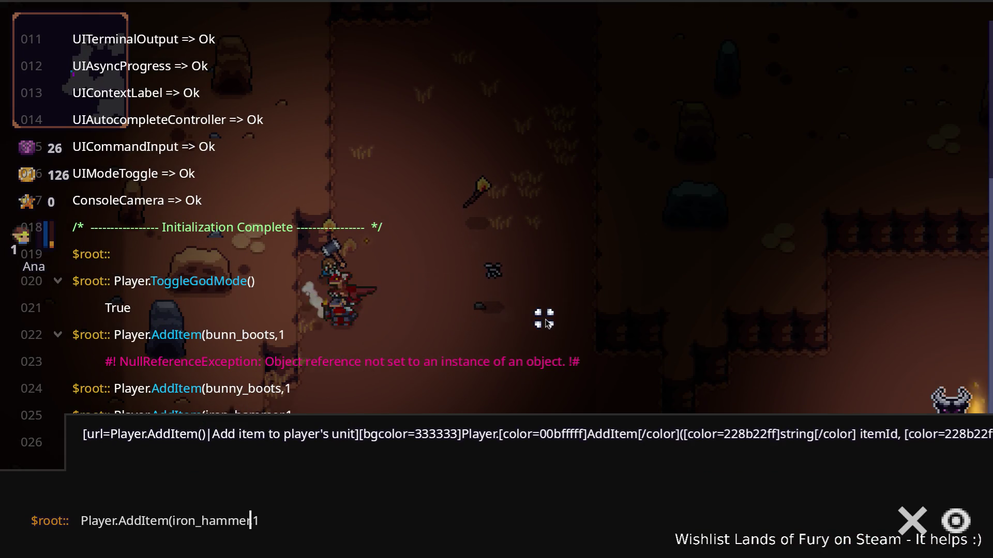
Run the misspelled axe add-item command and check the inventory for the axe.
{"action": "type", "text": ","}
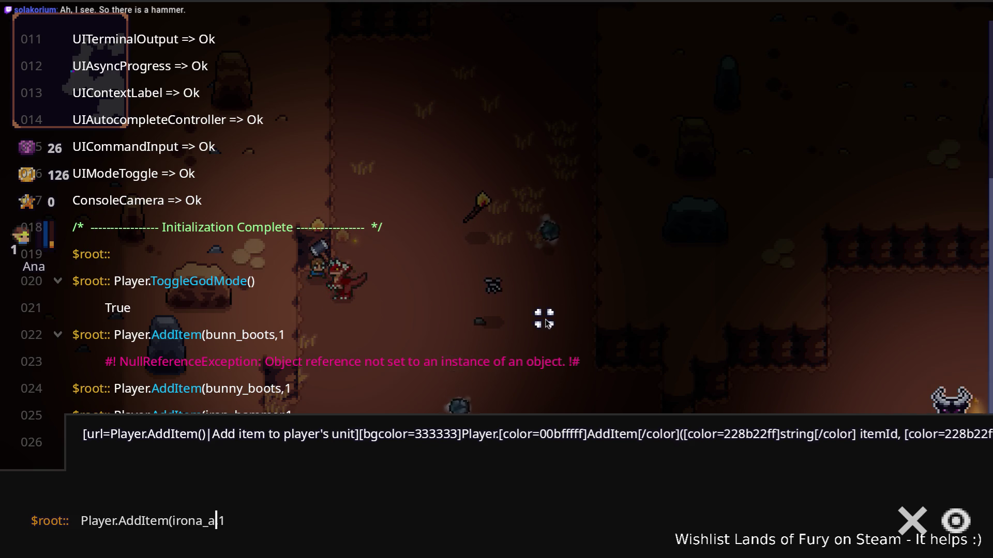
{"action": "type", "text": ","}
{"action": "key", "text": "Return"}
{"action": "key", "text": "Escape"}
{"action": "key", "text": "i"}
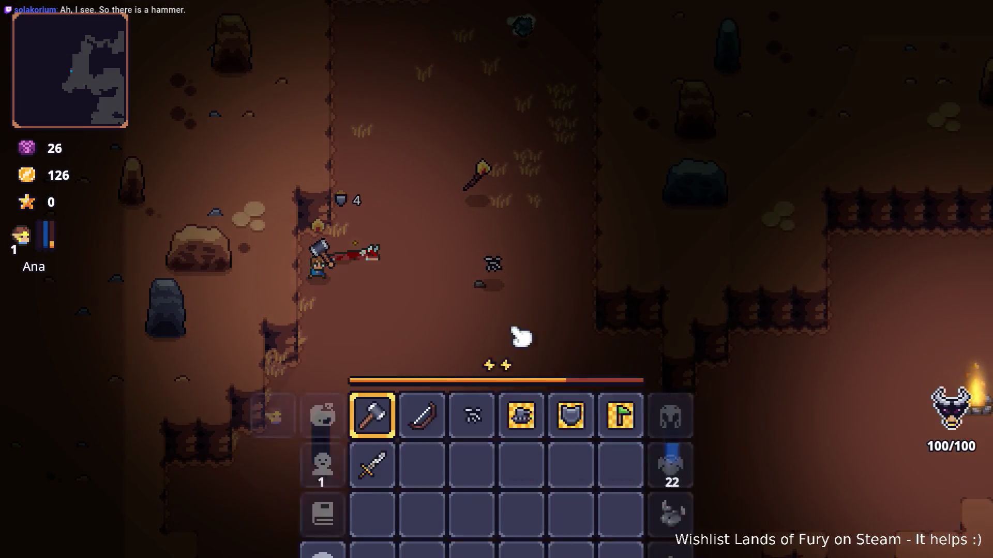
{"action": "key", "text": "i"}
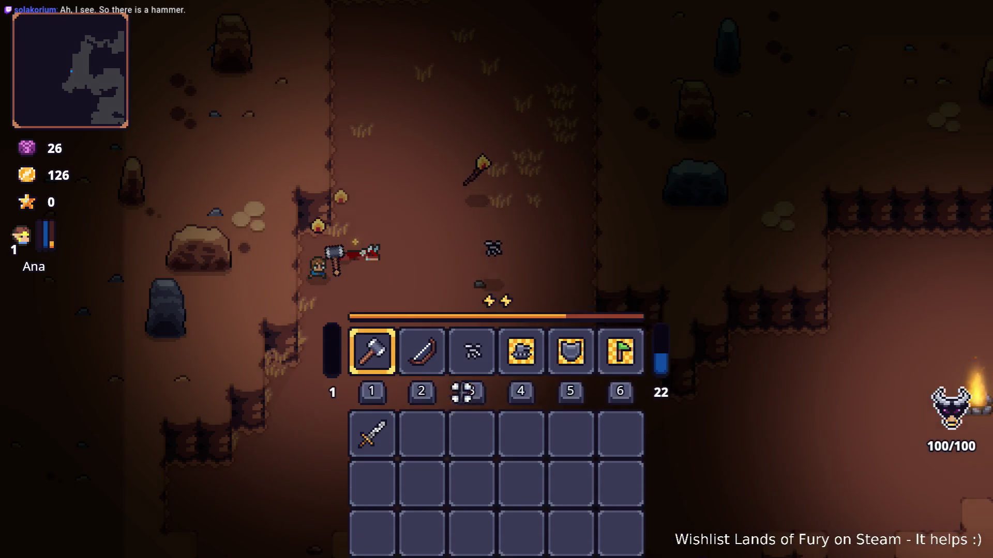
Run the corrected Player.AddItem(iron_axe,1) command and drag the Iron Axe onto hotbar slot 1.
{"action": "key", "text": "grave"}
{"action": "key", "text": "Up"}
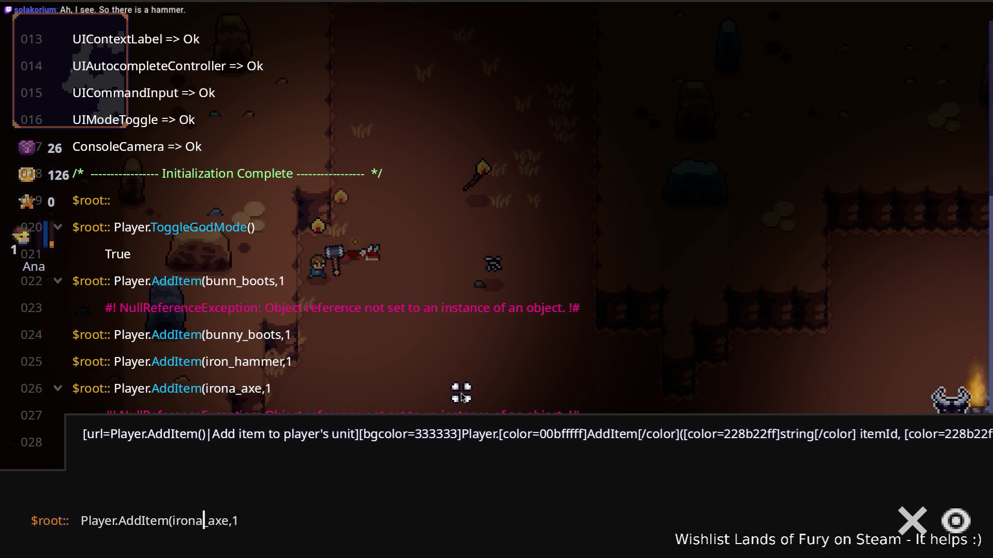
{"action": "key", "text": "Return"}
{"action": "key", "text": "Escape"}
{"action": "key", "text": "i"}
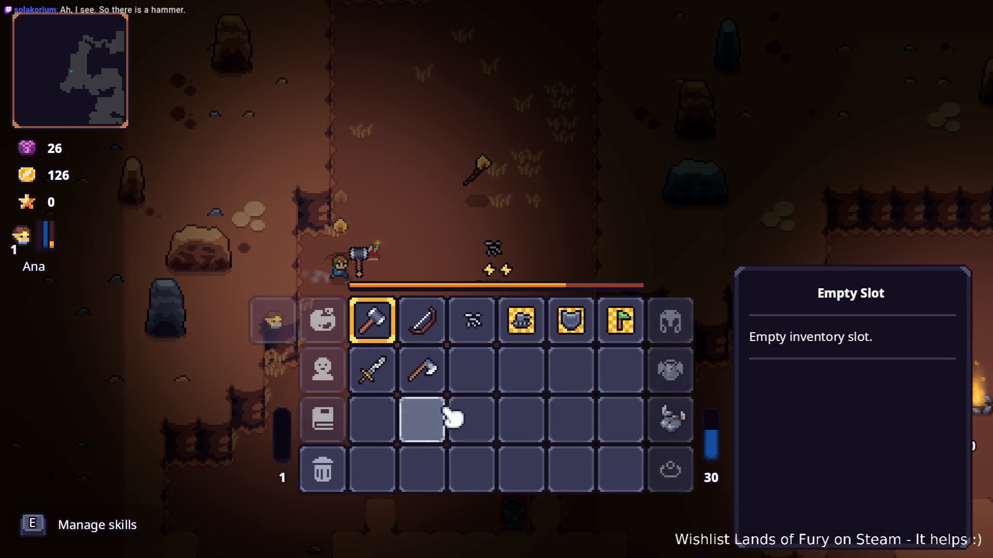
{"action": "left_click_drag", "start_coordinate": [434, 427], "coordinate": [372, 375]}
{"action": "key", "text": "i"}
{"action": "key", "text": "d"}
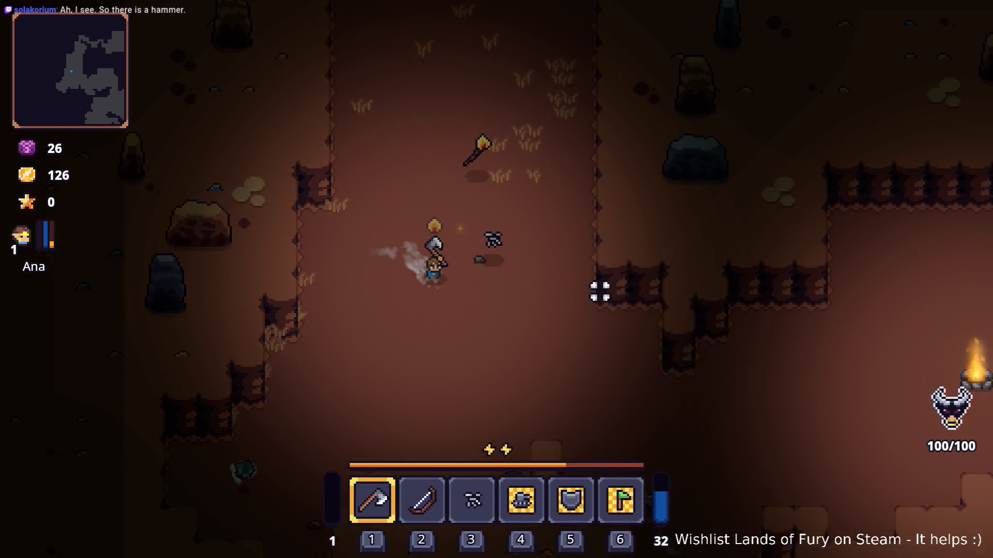
Kill the raptor with the axe, raising gold from 126 to 150.
{"action": "key", "text": "a"}
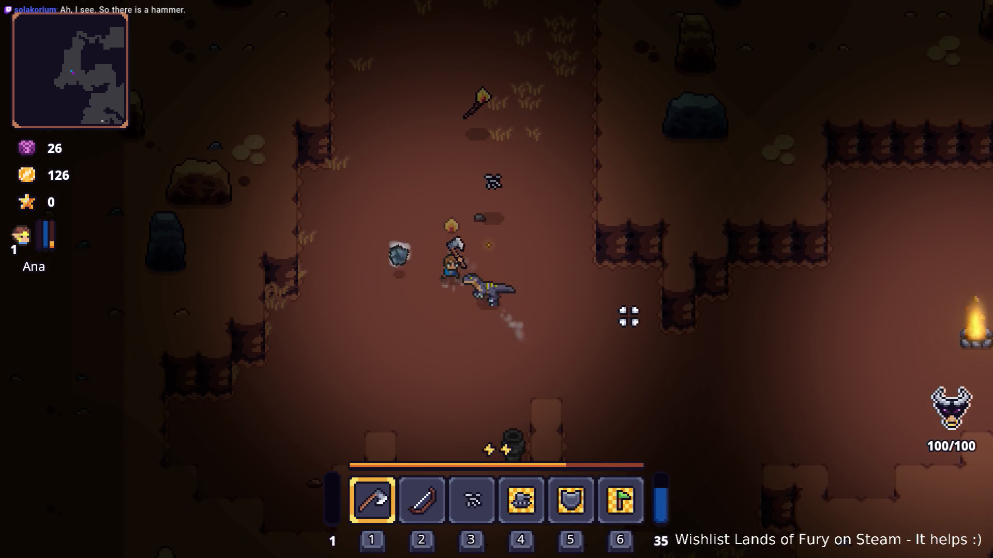
{"action": "left_click", "coordinate": [625, 312]}
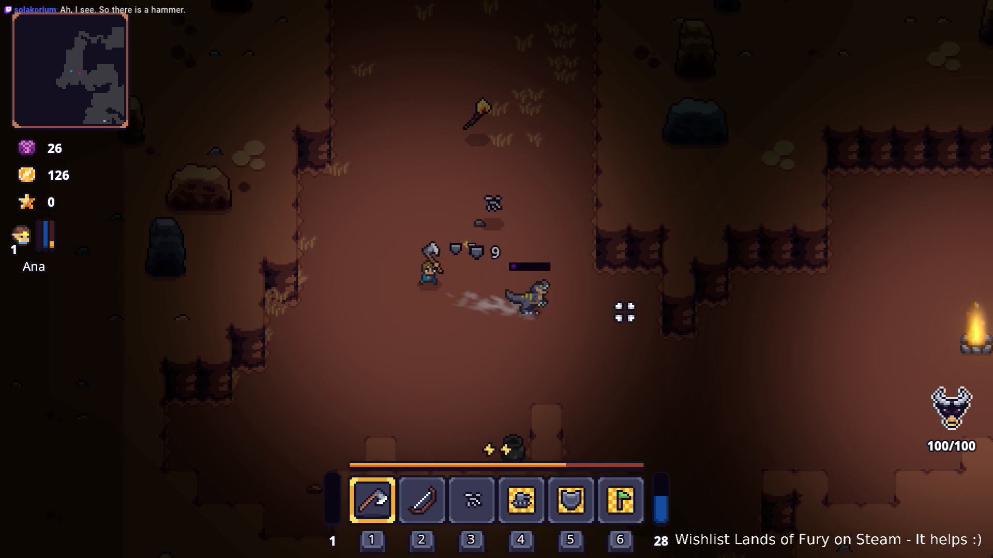
{"action": "key", "text": "w"}
{"action": "left_click", "coordinate": [610, 314]}
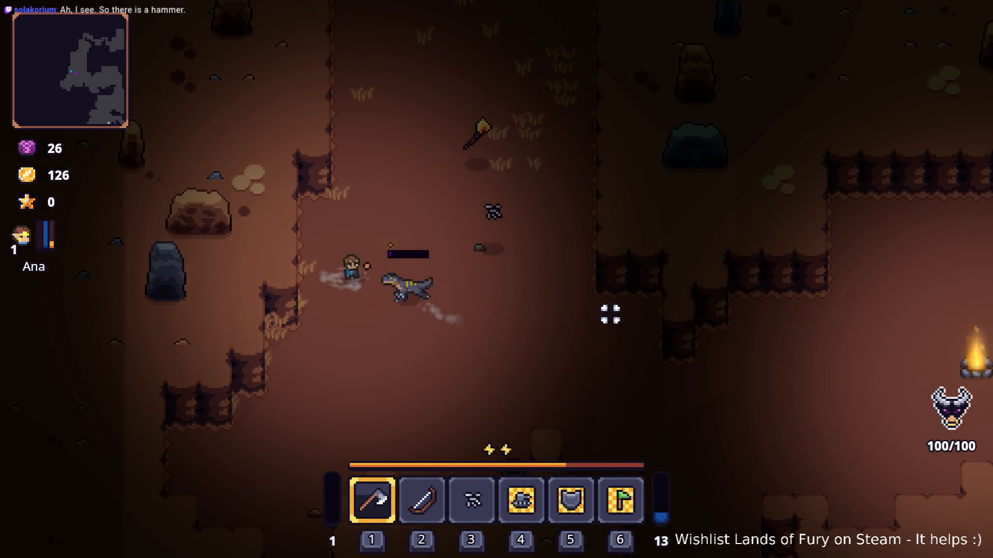
Run east past the campfire into the grassy clearing.
{"action": "key", "text": "d"}
{"action": "key", "text": "d"}
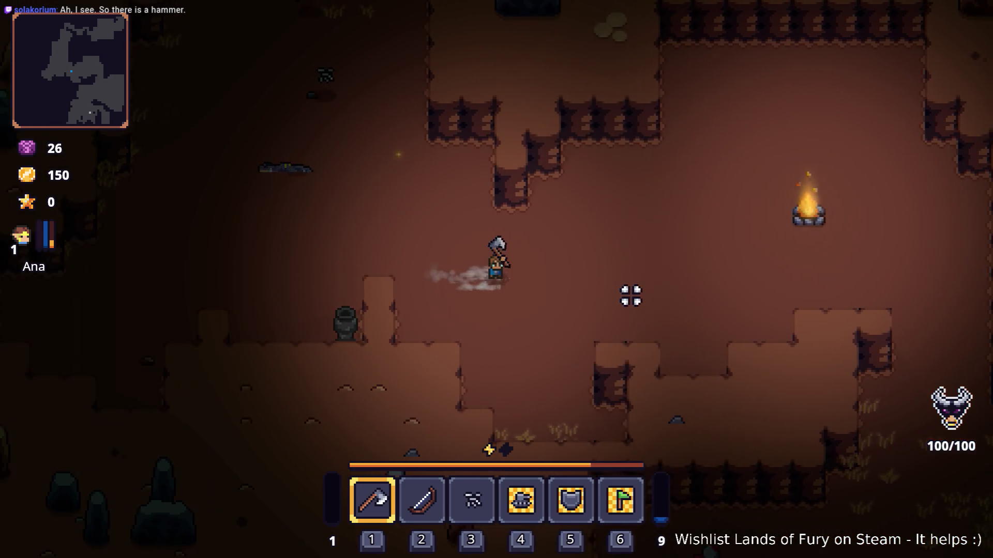
{"action": "key", "text": "s"}
{"action": "key", "text": "d"}
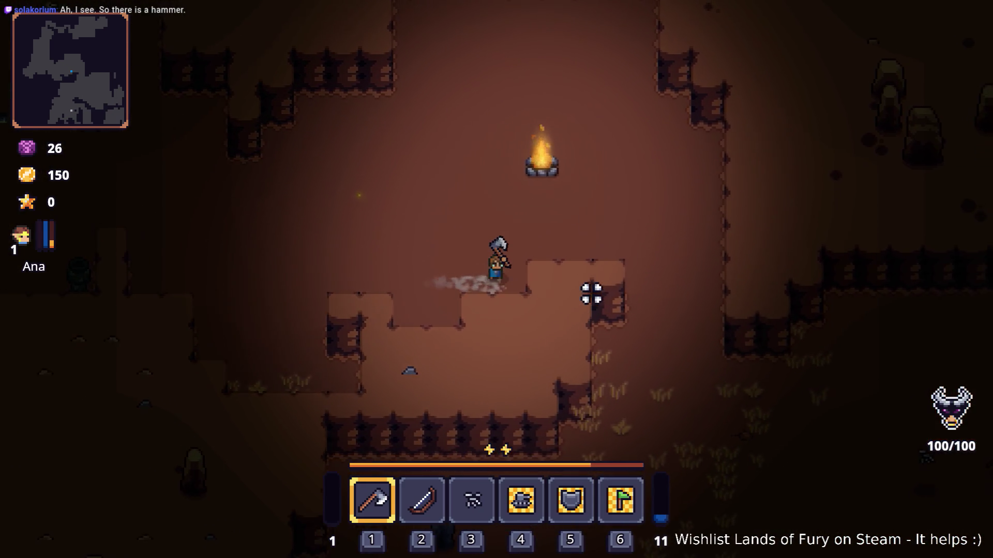
{"action": "key", "text": "s"}
{"action": "key", "text": "d"}
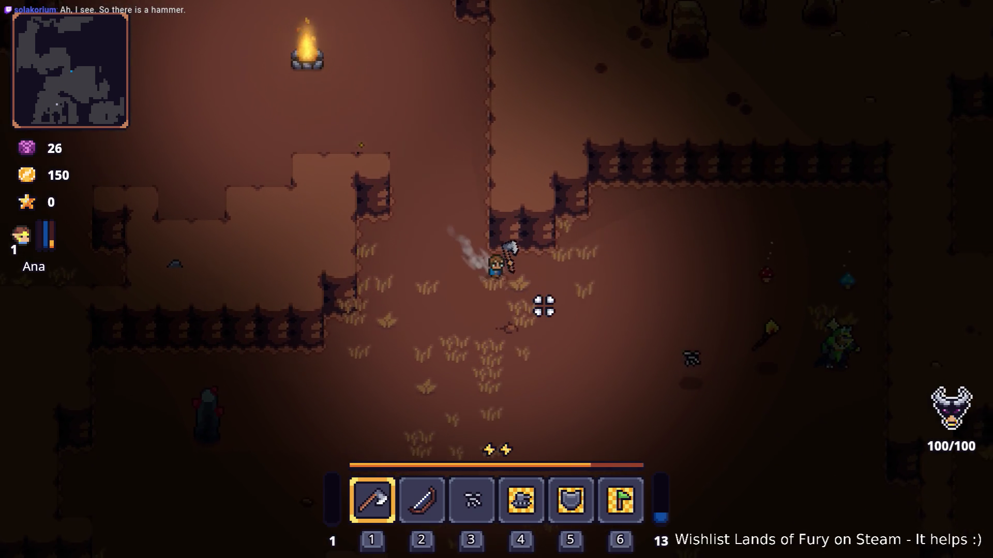
Attack the green enemy with the axe several times, then dash away up-right.
{"action": "key", "text": "d"}
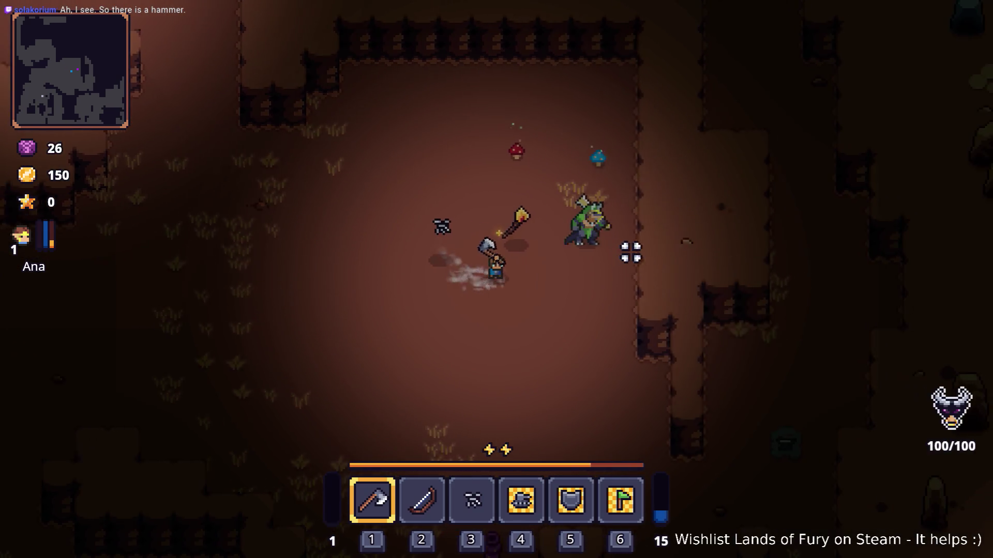
{"action": "left_click", "coordinate": [592, 206]}
{"action": "key", "text": "d"}
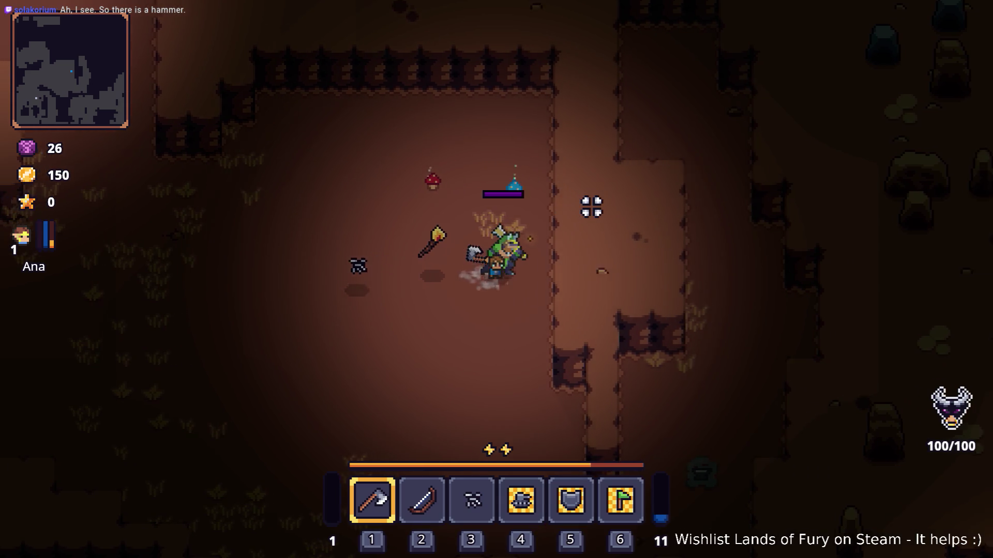
{"action": "left_click", "coordinate": [390, 304]}
{"action": "left_click", "coordinate": [381, 304]}
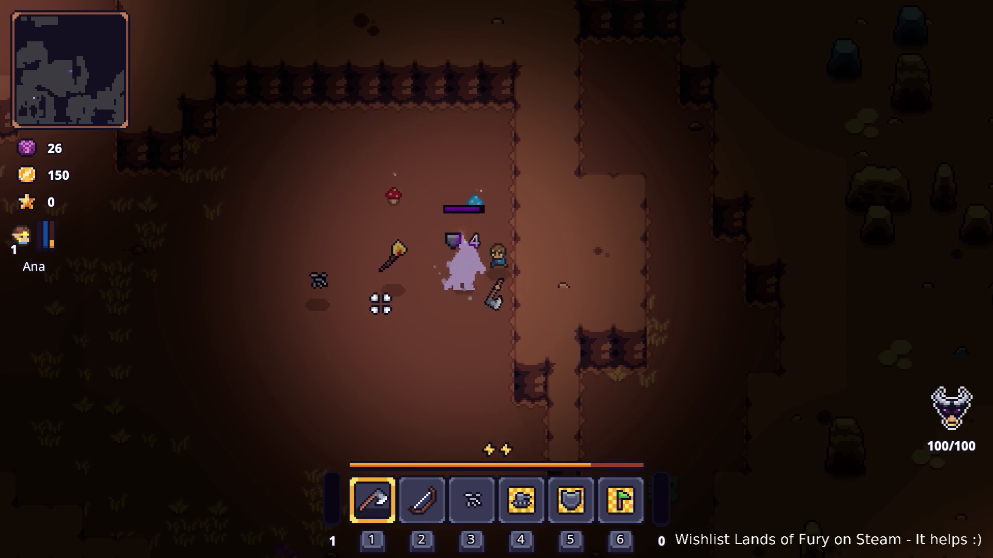
{"action": "key", "text": "a"}
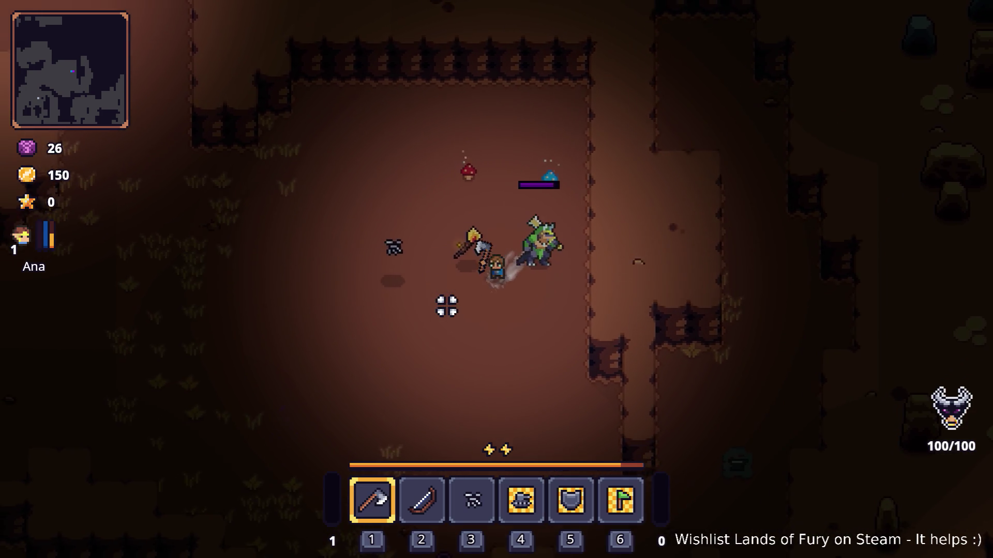
{"action": "key", "text": "s"}
{"action": "key", "text": "space"}
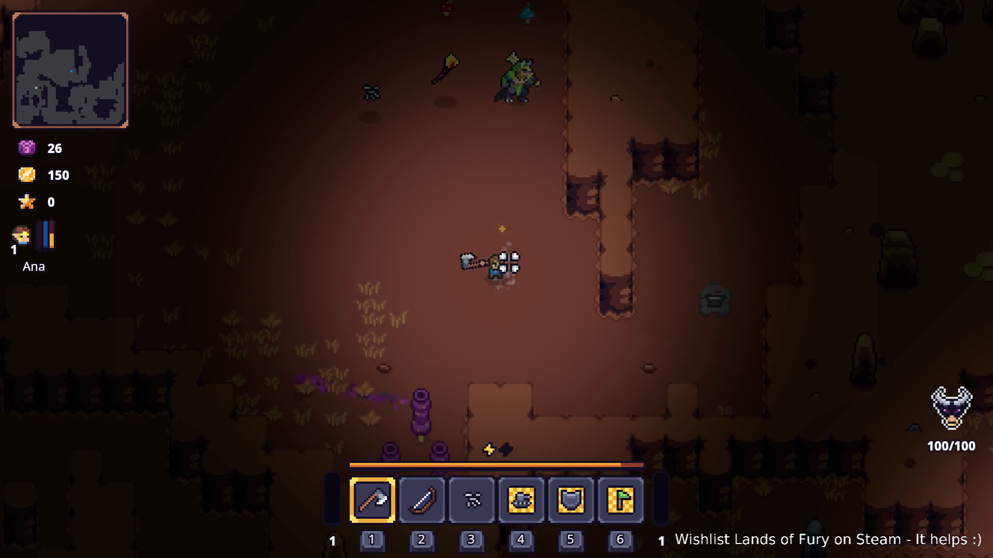
Dash down-left past the mushrooms and chop down the purple trees.
{"action": "key", "text": "s"}
{"action": "key", "text": "a"}
{"action": "key", "text": "space"}
{"action": "left_click", "coordinate": [583, 252]}
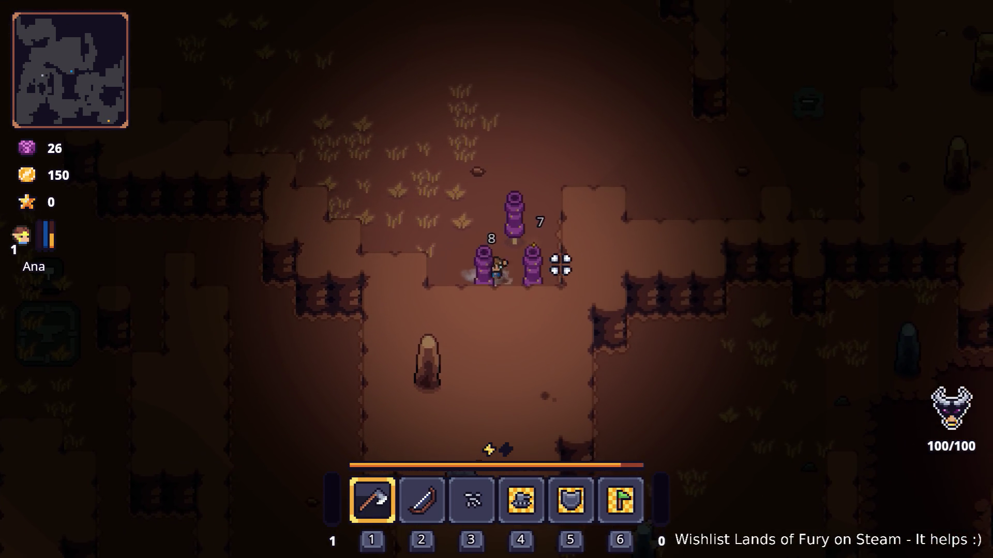
{"action": "key", "text": "d"}
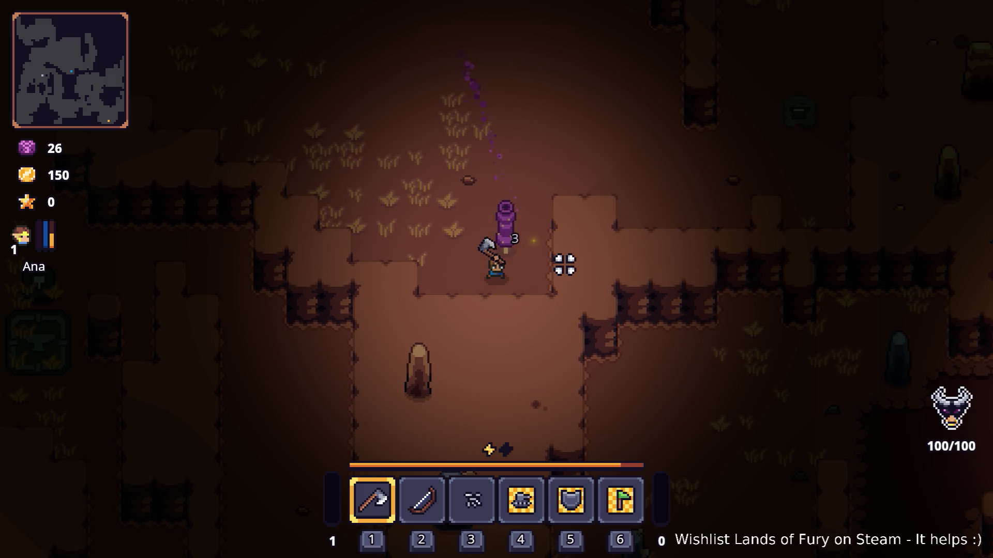
{"action": "left_click", "coordinate": [544, 231]}
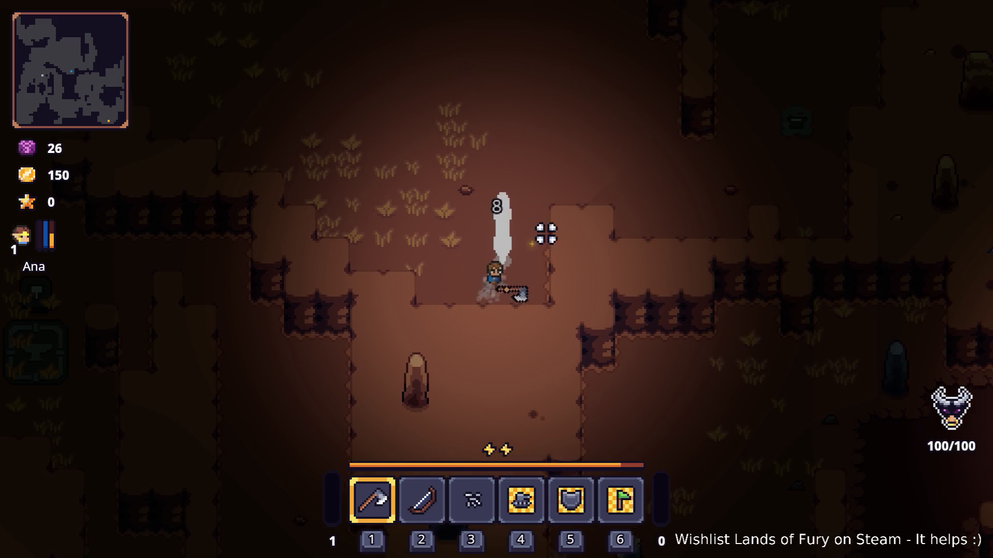
{"action": "left_click", "coordinate": [602, 244]}
Walk down past the anvil toward the campfire.
{"action": "key", "text": "w"}
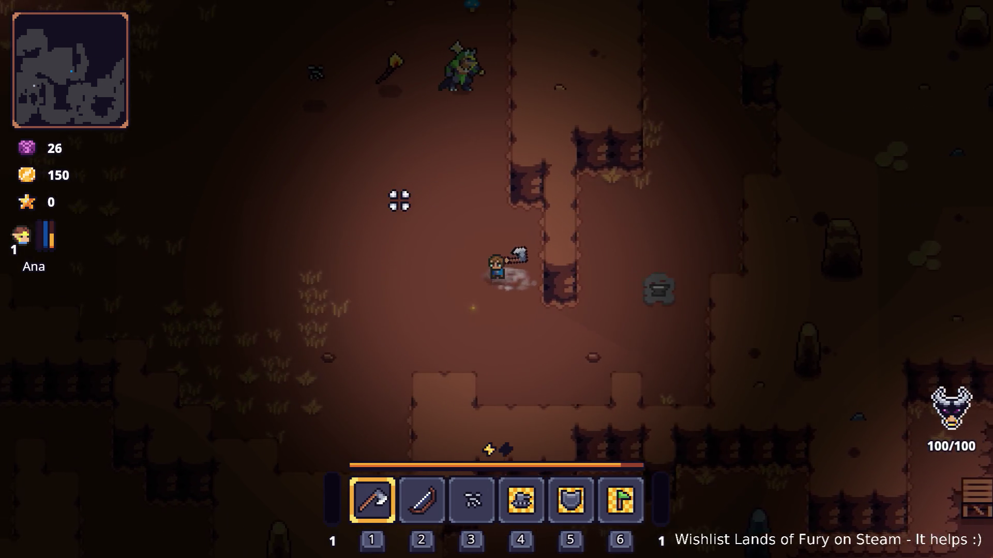
{"action": "key", "text": "a"}
{"action": "key", "text": "a"}
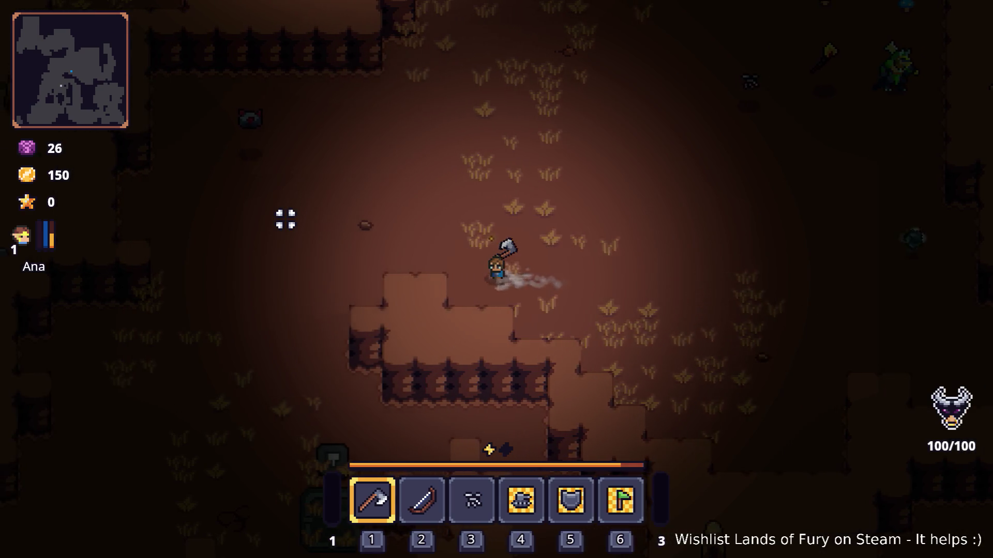
{"action": "key", "text": "s"}
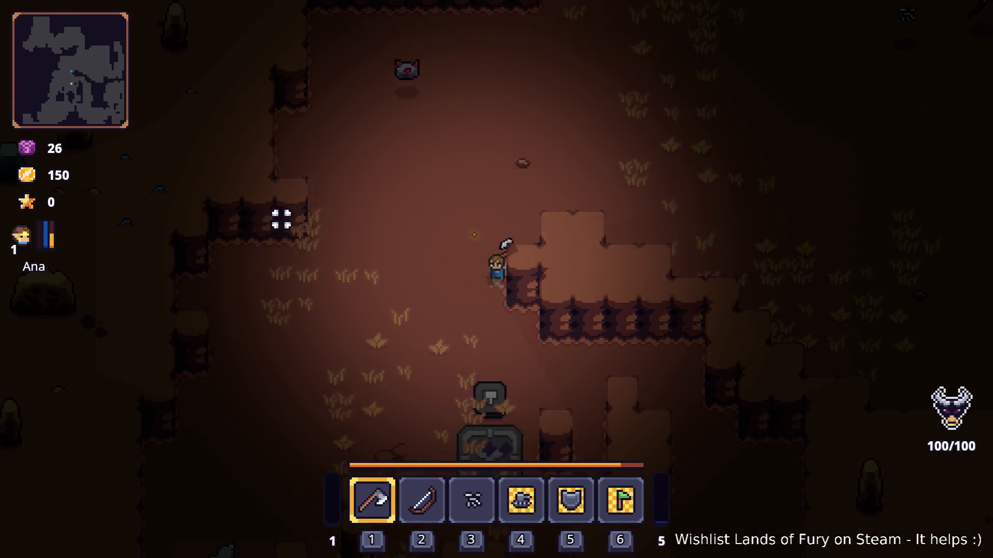
{"action": "key", "text": "s"}
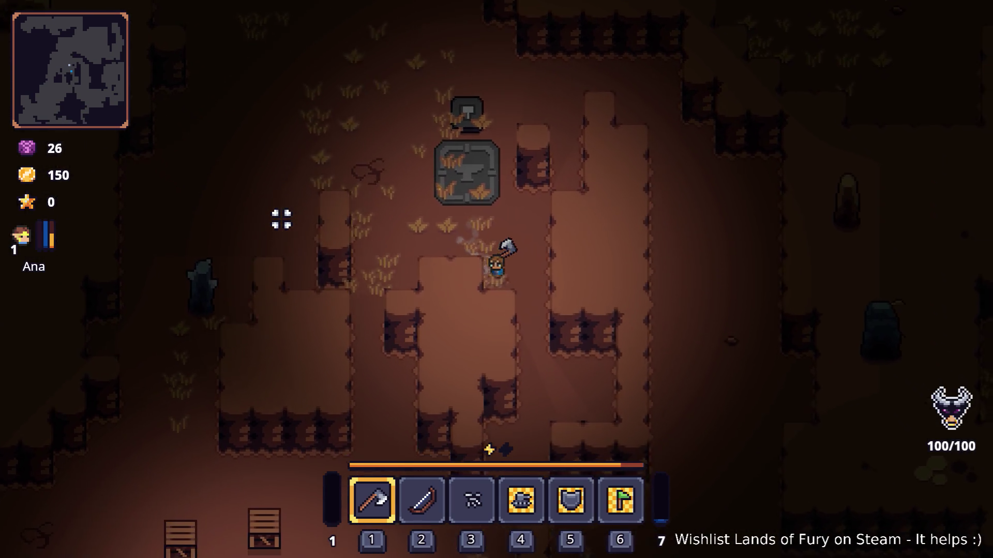
{"action": "key", "text": "s"}
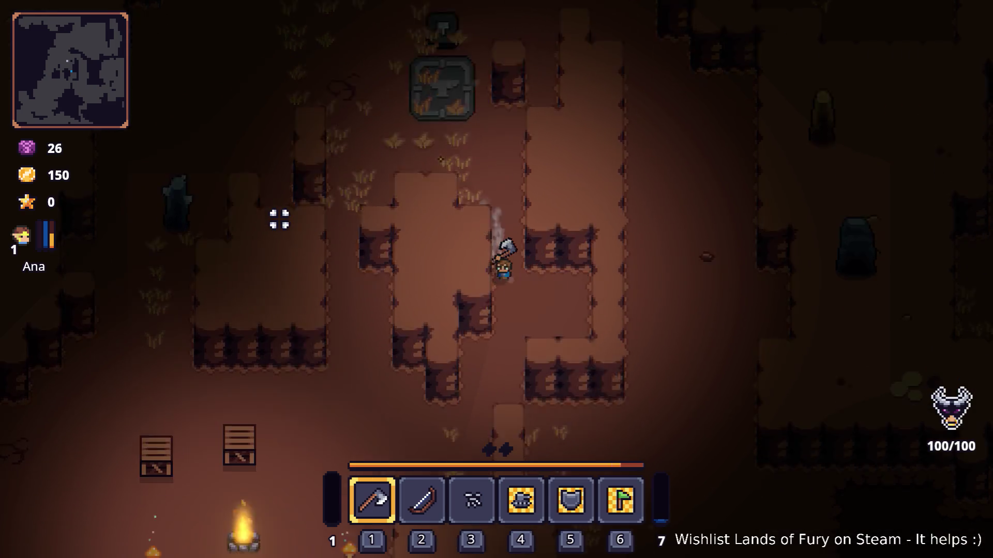
{"action": "key", "text": "a"}
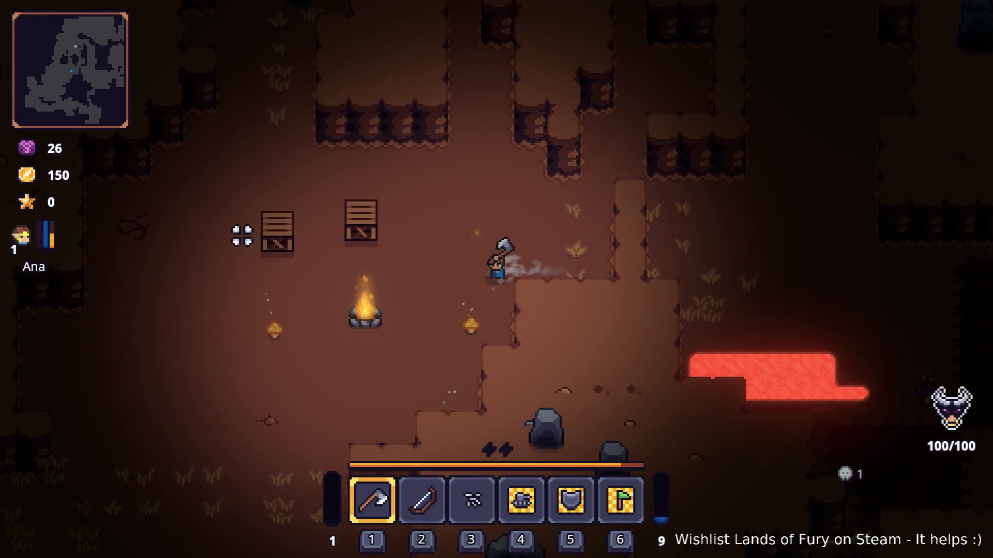
{"action": "key", "text": "s"}
{"action": "key", "text": "a"}
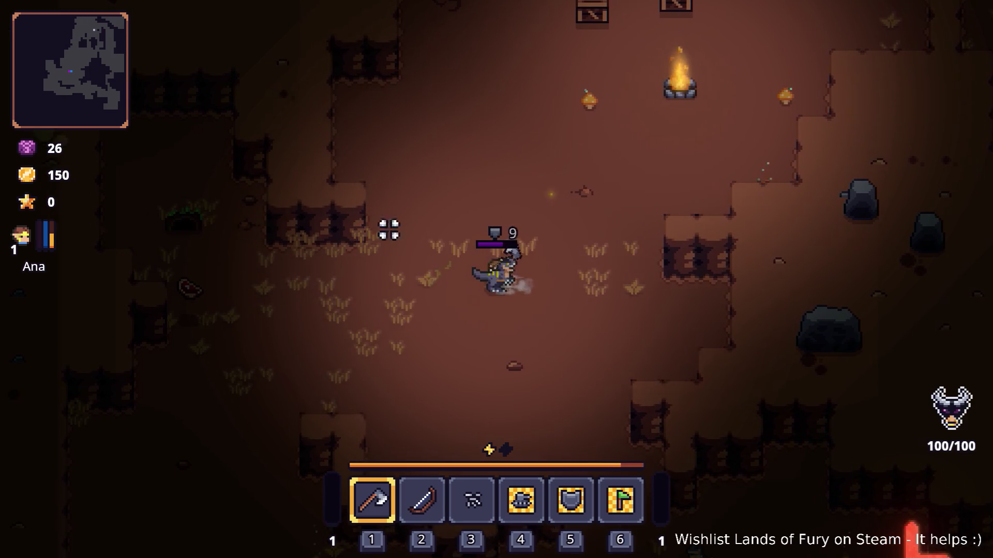
Slash the purple creature with the axe until it falls, then dash away.
{"action": "left_click", "coordinate": [583, 233]}
{"action": "key", "text": "w"}
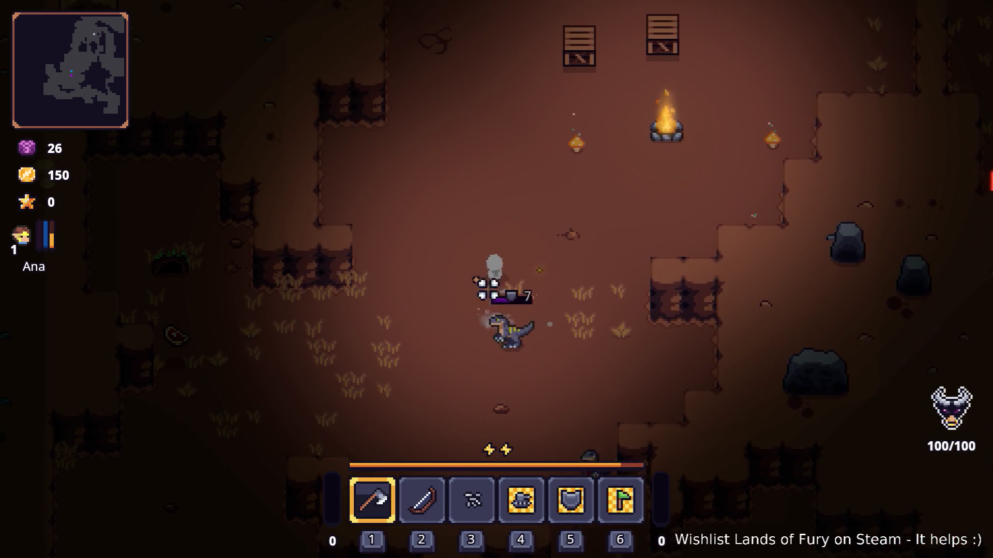
{"action": "key", "text": "d"}
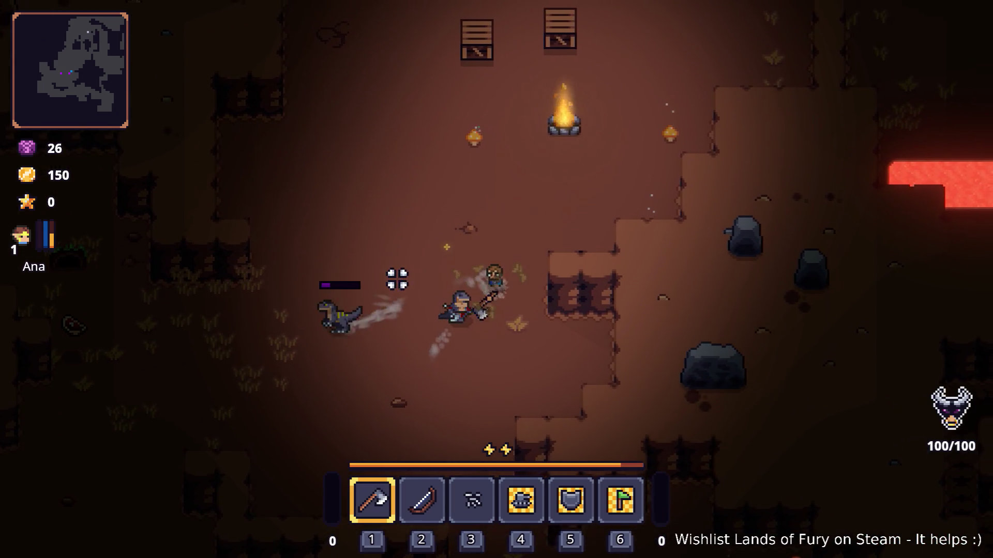
{"action": "left_click", "coordinate": [382, 280]}
{"action": "left_click", "coordinate": [373, 284]}
{"action": "left_click", "coordinate": [370, 287]}
{"action": "left_click", "coordinate": [370, 287]}
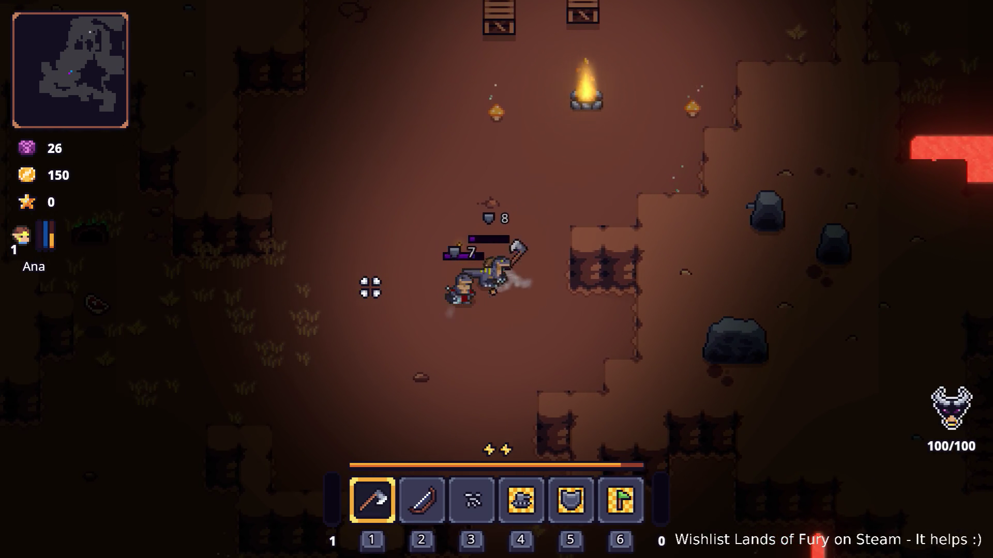
{"action": "key", "text": "d"}
{"action": "left_click", "coordinate": [373, 287]}
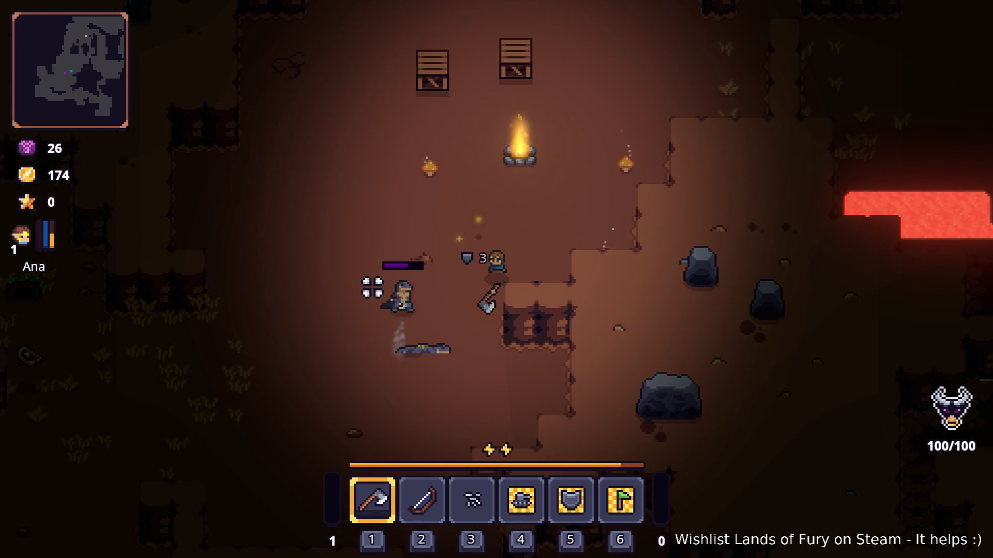
{"action": "key", "text": "space"}
Dash right through the cave, hit the red creature twice, and keep moving right.
{"action": "key", "text": "w"}
{"action": "key", "text": "d"}
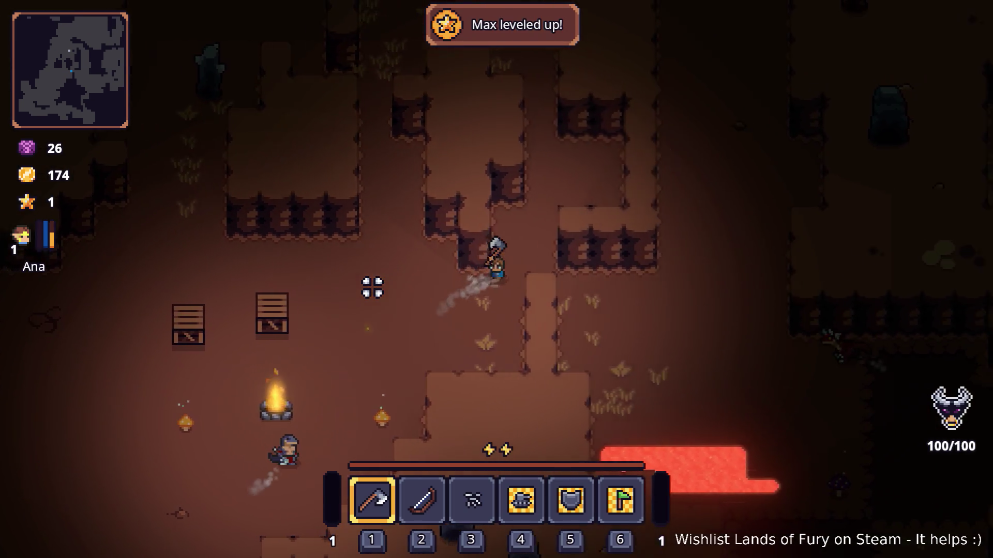
{"action": "key", "text": "space"}
{"action": "key", "text": "d"}
{"action": "left_click", "coordinate": [561, 311]}
{"action": "left_click", "coordinate": [510, 267]}
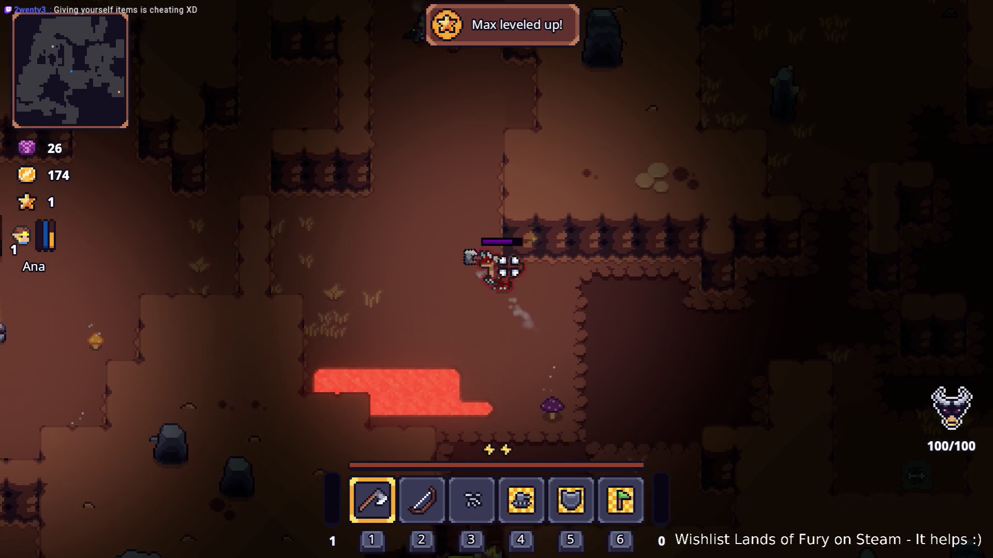
{"action": "key", "text": "d"}
{"action": "key", "text": "space"}
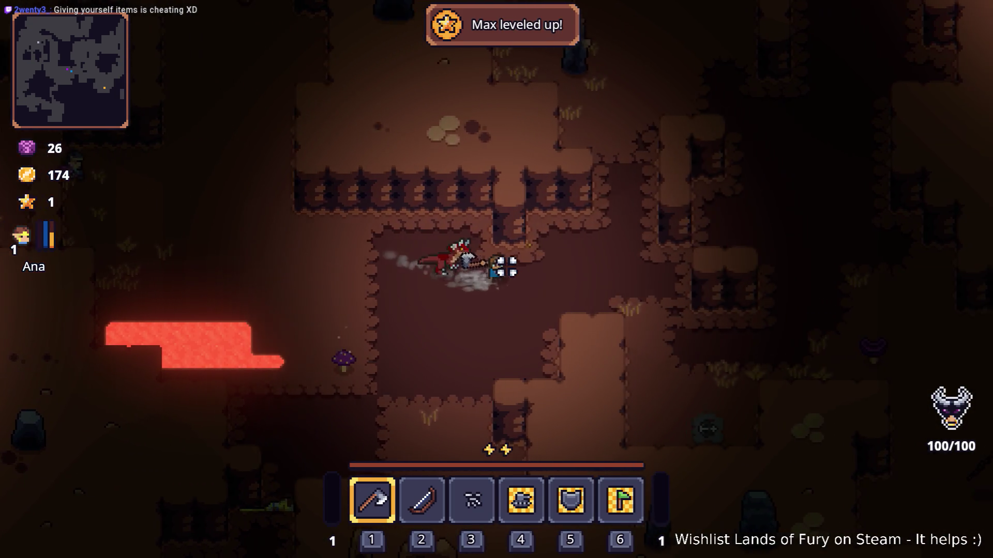
{"action": "key", "text": "d"}
{"action": "key", "text": "d"}
{"action": "key", "text": "space"}
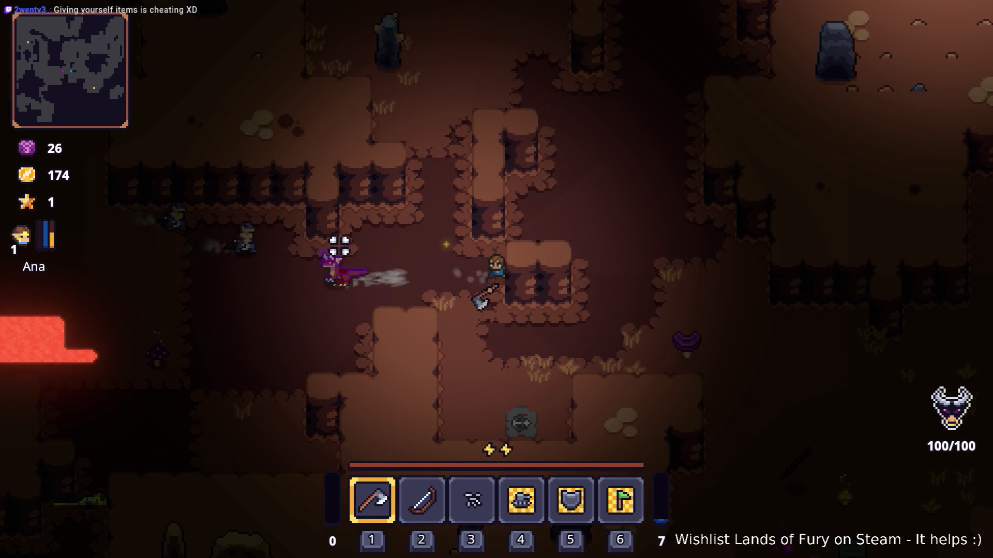
Slash the group of enemies until they die, bringing gold to 189, then dash left.
{"action": "key", "text": "a"}
{"action": "left_click", "coordinate": [335, 253]}
{"action": "left_click", "coordinate": [333, 264]}
{"action": "left_click", "coordinate": [337, 268]}
{"action": "left_click", "coordinate": [306, 250]}
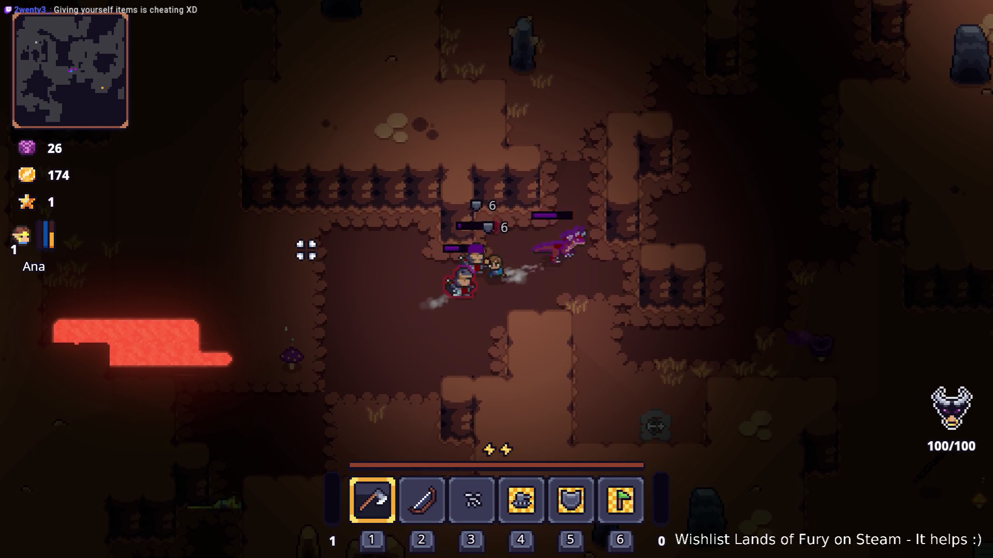
{"action": "key", "text": "a"}
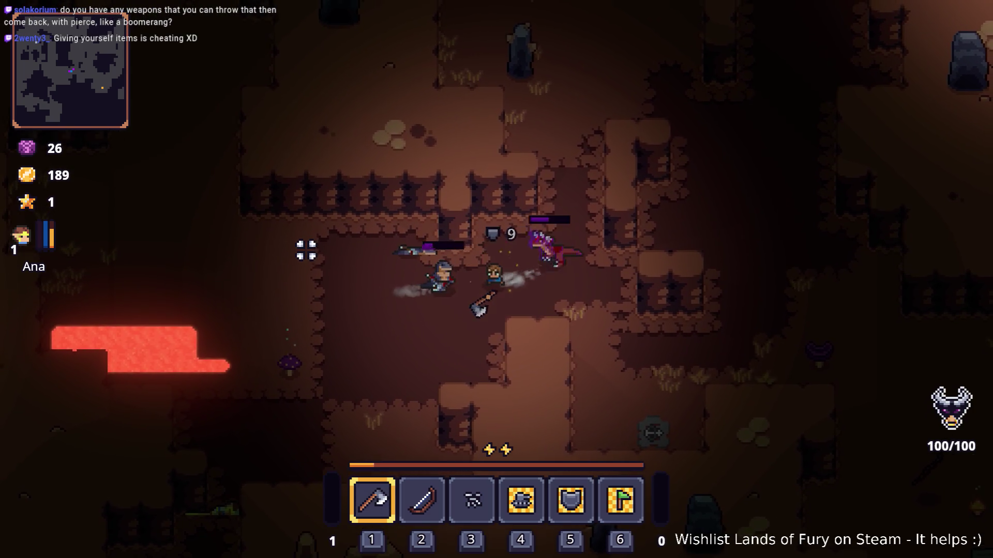
{"action": "key", "text": "a"}
{"action": "key", "text": "space"}
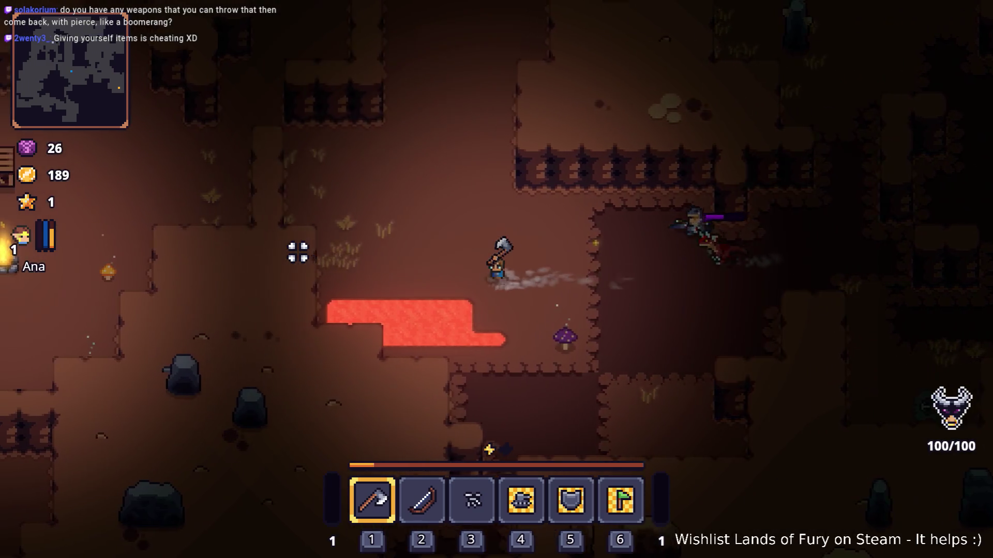
Walk back to the campfire and reopen the console with Player.AddItem(iron_axe,1 recalled.
{"action": "key", "text": "w"}
{"action": "key", "text": "a"}
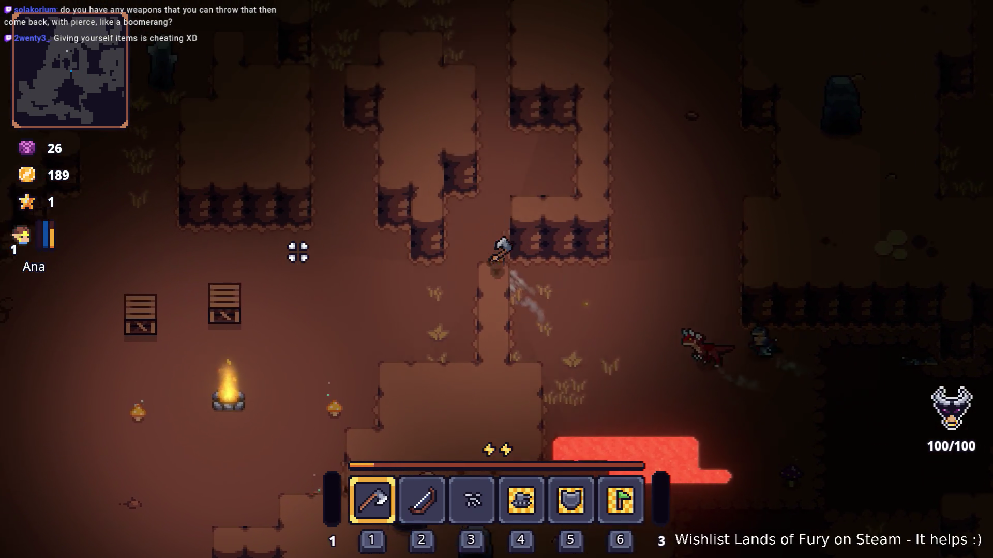
{"action": "key", "text": "a"}
{"action": "key", "text": "s"}
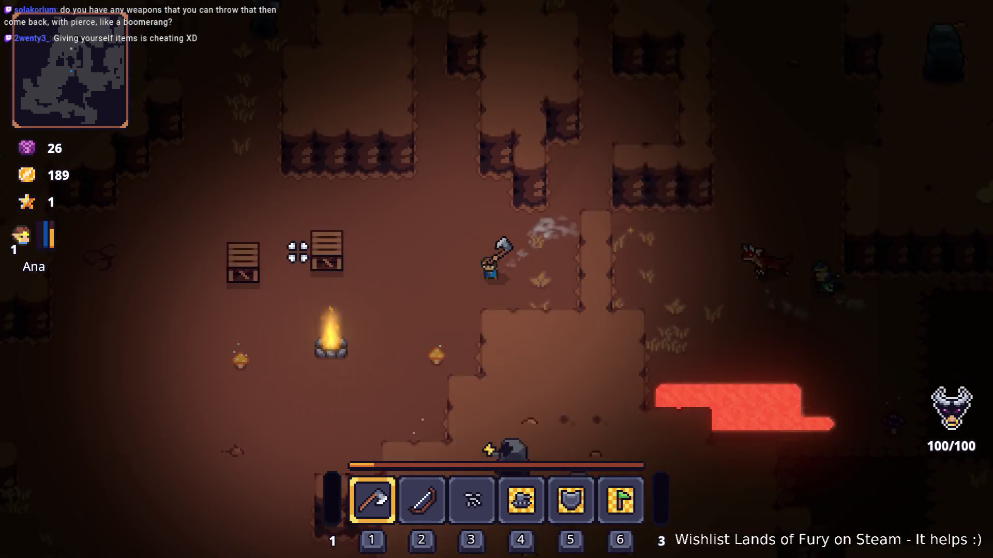
{"action": "key", "text": "grave"}
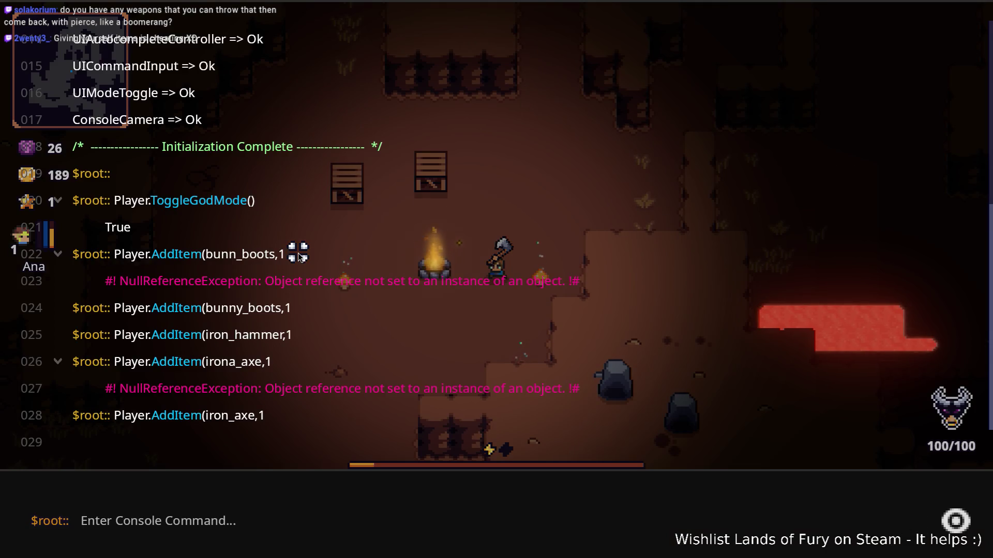
{"action": "key", "text": "Up"}
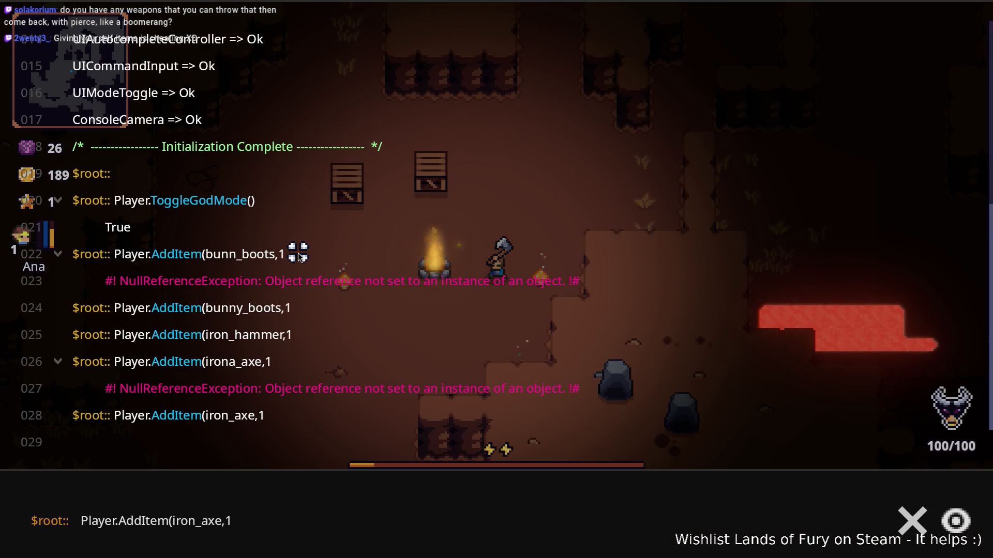
Edit the command to Player.AddItem(wooden_boomerang,1 and run it.
{"action": "key", "text": "Left"}
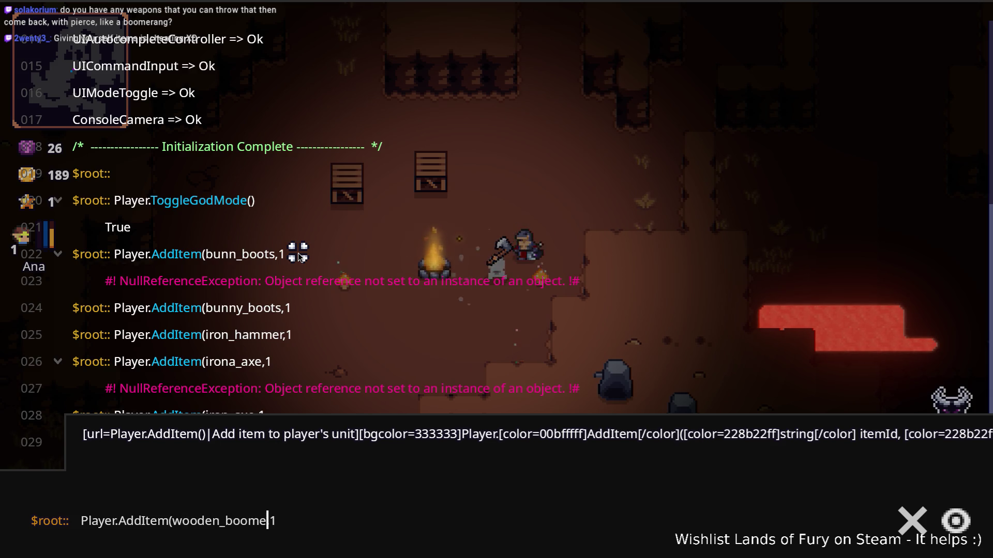
{"action": "type", "text": "g"}
{"action": "key", "text": "Return"}
{"action": "key", "text": "grave"}
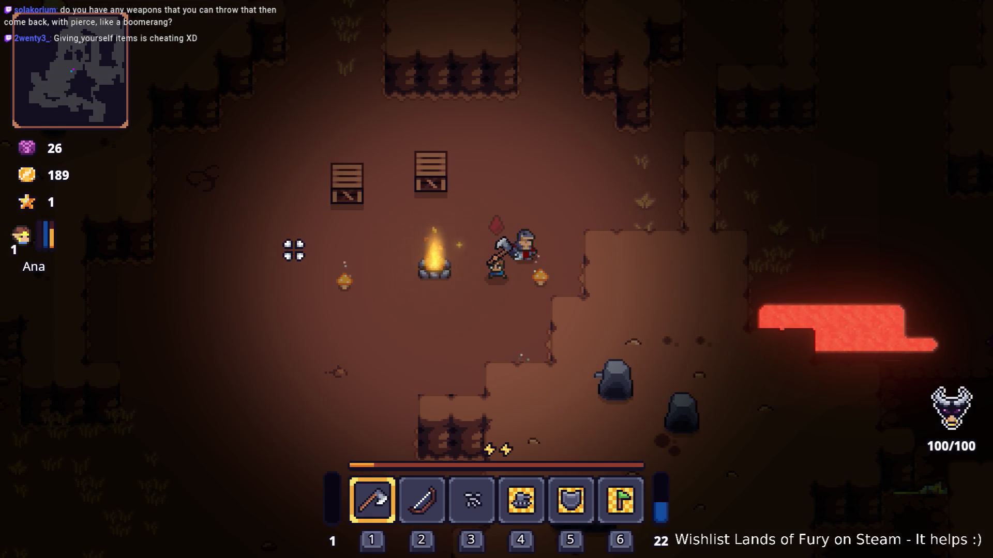
Put the Wooden Boomerang in hotbar slot 2 in place of the bow and equip it.
{"action": "key", "text": "i"}
{"action": "left_click_drag", "start_coordinate": [466, 417], "coordinate": [422, 377]}
{"action": "key", "text": "i"}
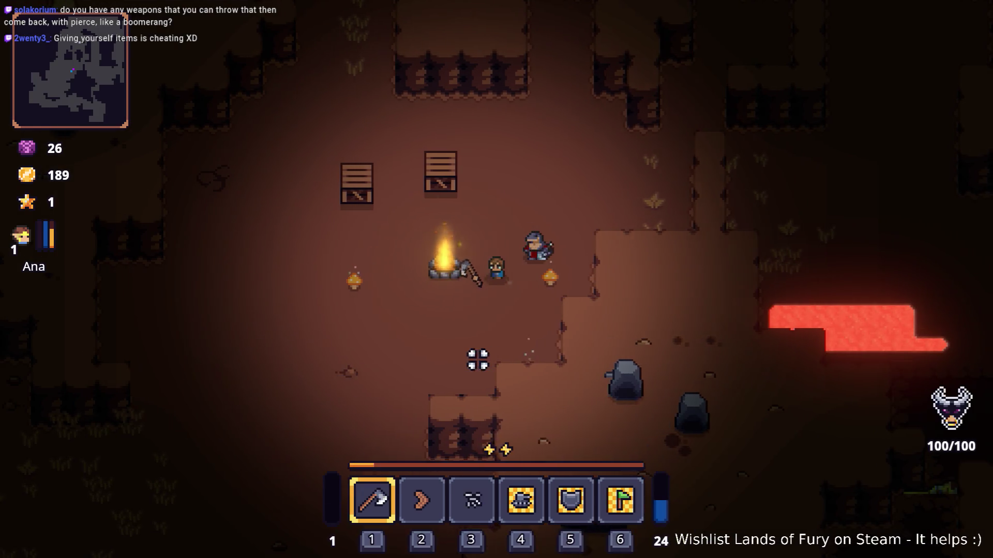
{"action": "key", "text": "2"}
Throw the boomerang at the approaching enemy until it falls, raising gold to 204.
{"action": "key", "text": "s"}
{"action": "key", "text": "a"}
{"action": "left_click", "coordinate": [609, 233]}
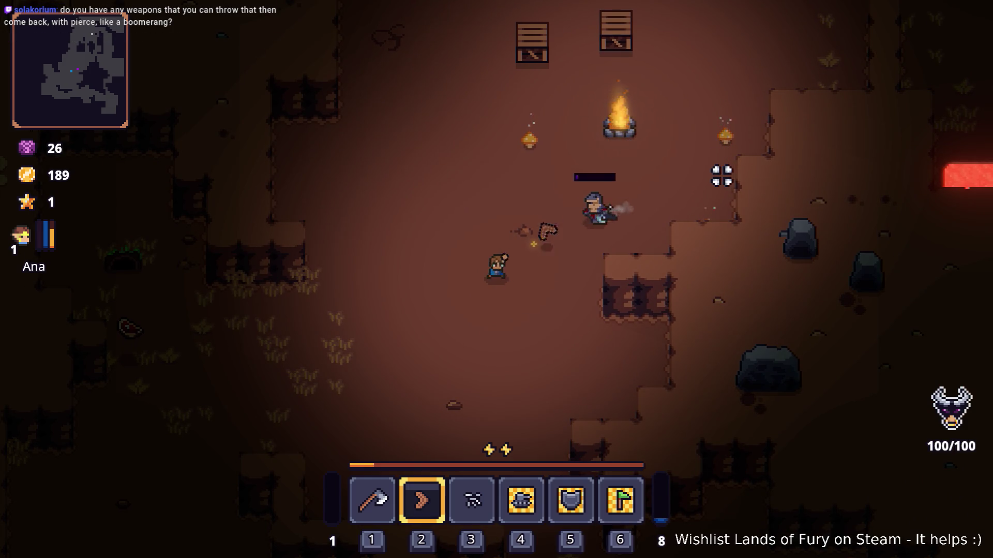
{"action": "key", "text": "s"}
{"action": "key", "text": "a"}
{"action": "left_click", "coordinate": [736, 202]}
{"action": "key", "text": "s"}
{"action": "key", "text": "a"}
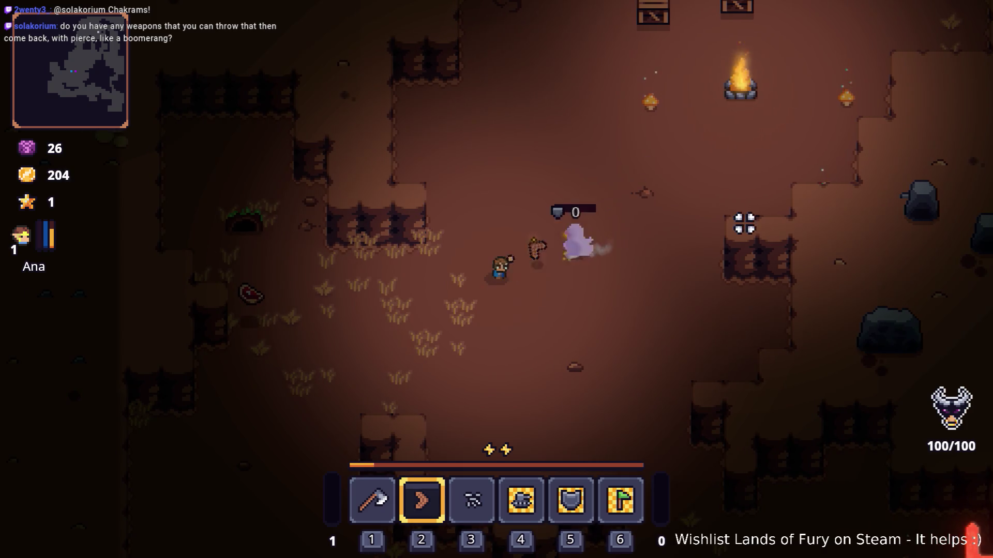
Walk up past the campfire and down-right into the darker cave.
{"action": "key", "text": "d"}
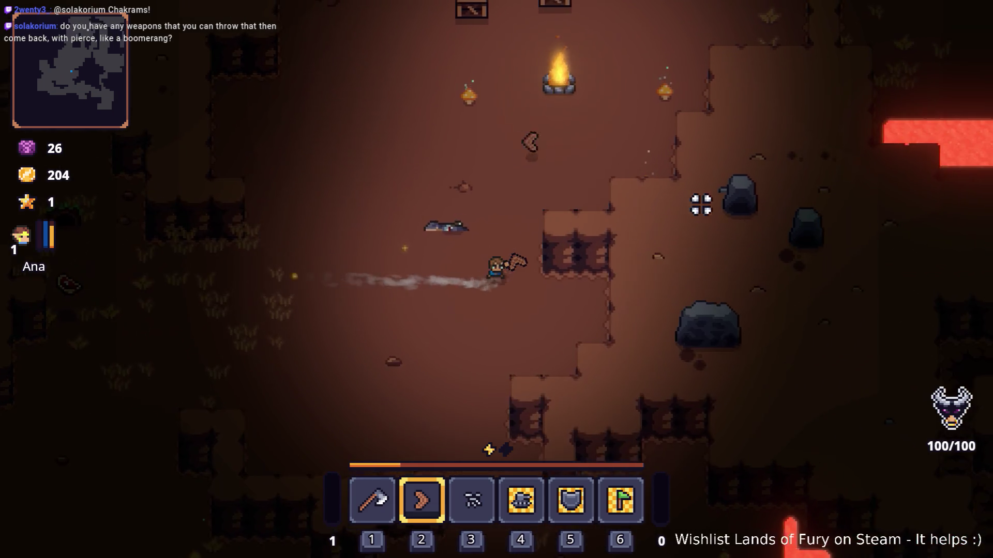
{"action": "key", "text": "w"}
{"action": "key", "text": "w"}
{"action": "key", "text": "d"}
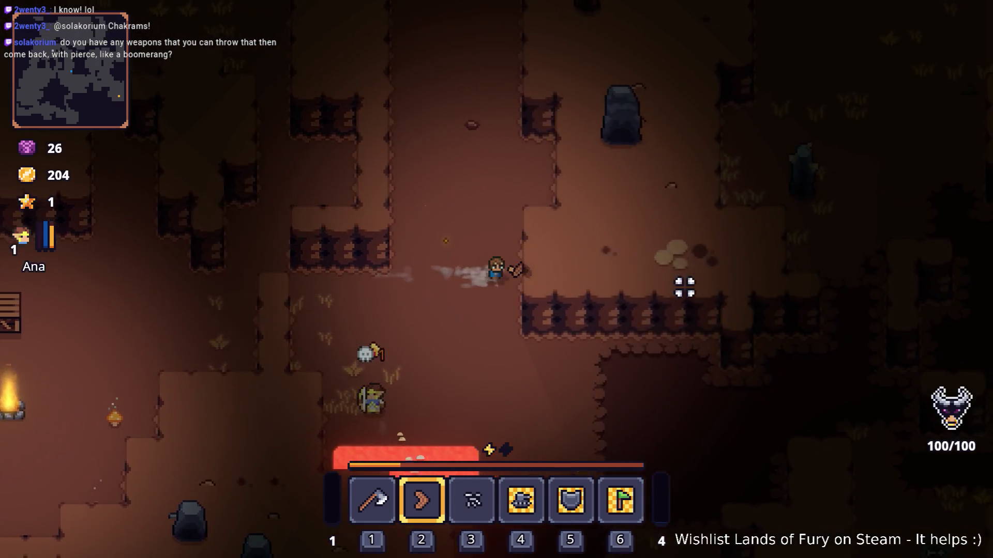
{"action": "key", "text": "s"}
{"action": "key", "text": "d"}
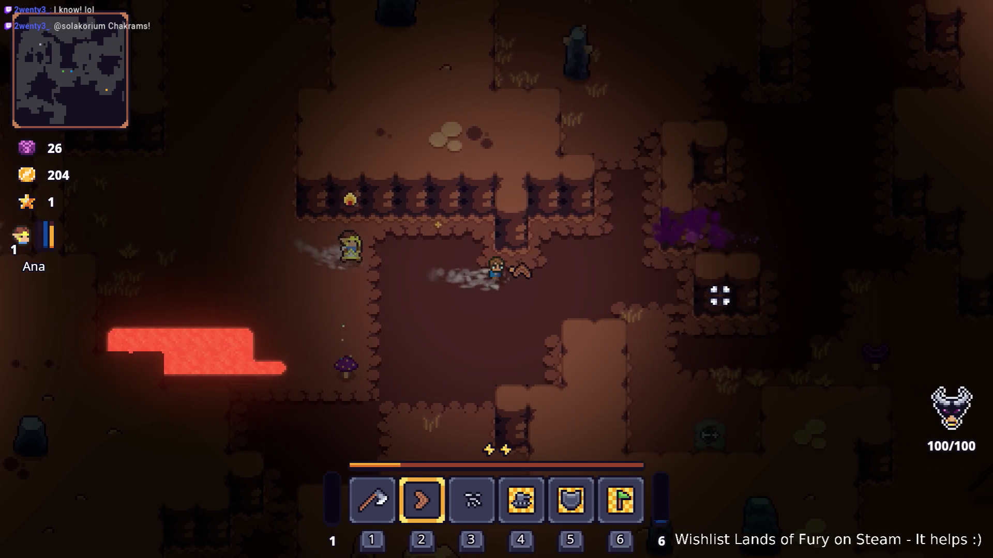
{"action": "key", "text": "s"}
Throw the boomerang at the purple enemy, then reopen the console with the boomerang command recalled.
{"action": "key", "text": "d"}
{"action": "left_click", "coordinate": [783, 300]}
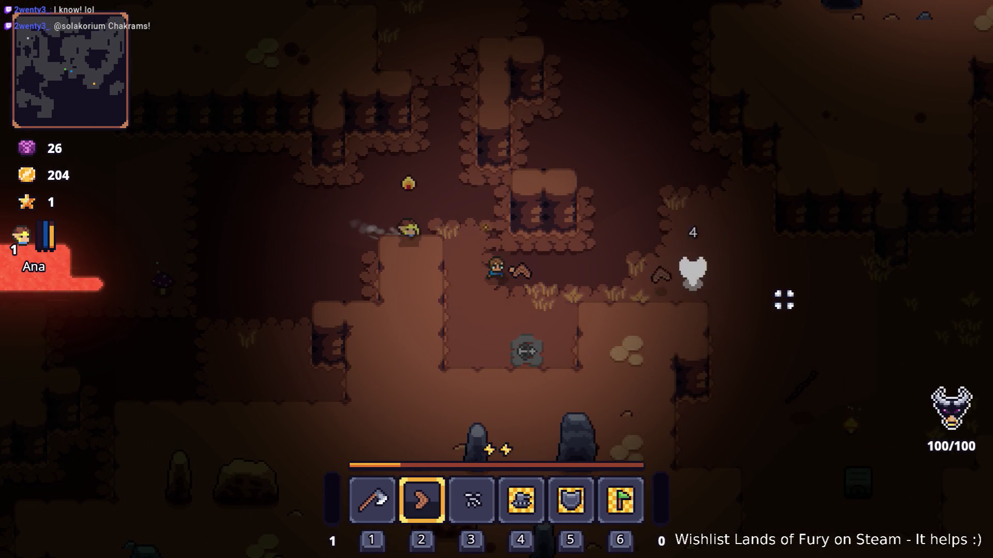
{"action": "key", "text": "d"}
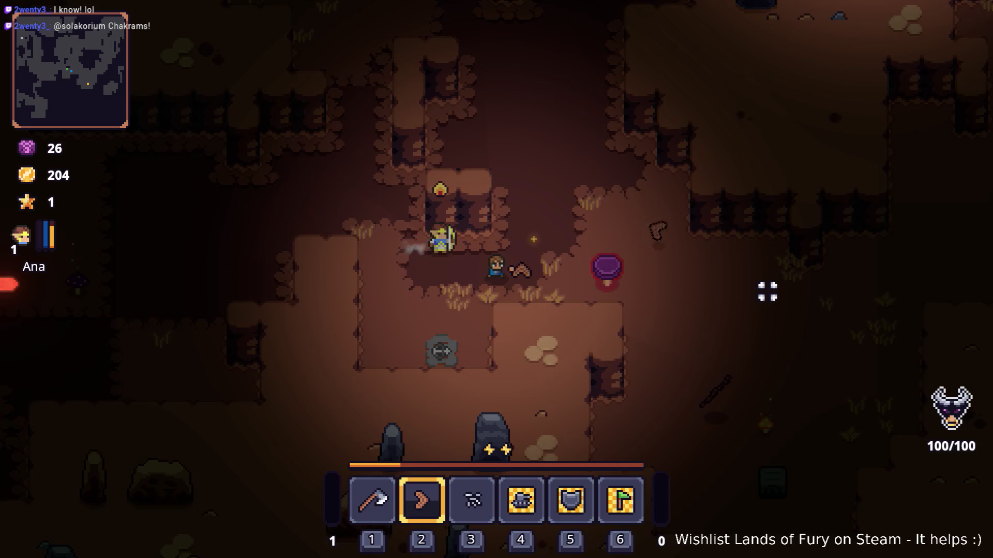
{"action": "key", "text": "d"}
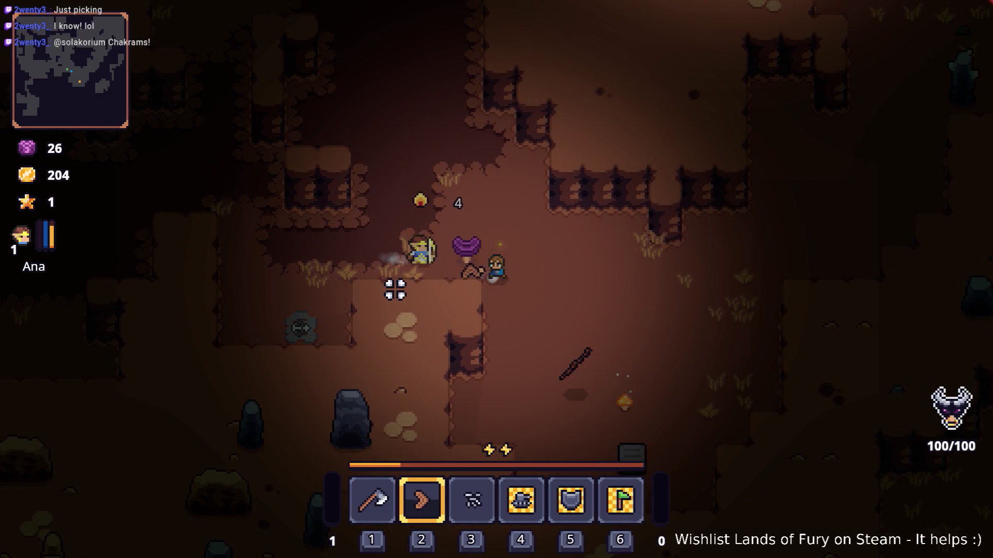
{"action": "left_click", "coordinate": [403, 288]}
{"action": "key", "text": "s"}
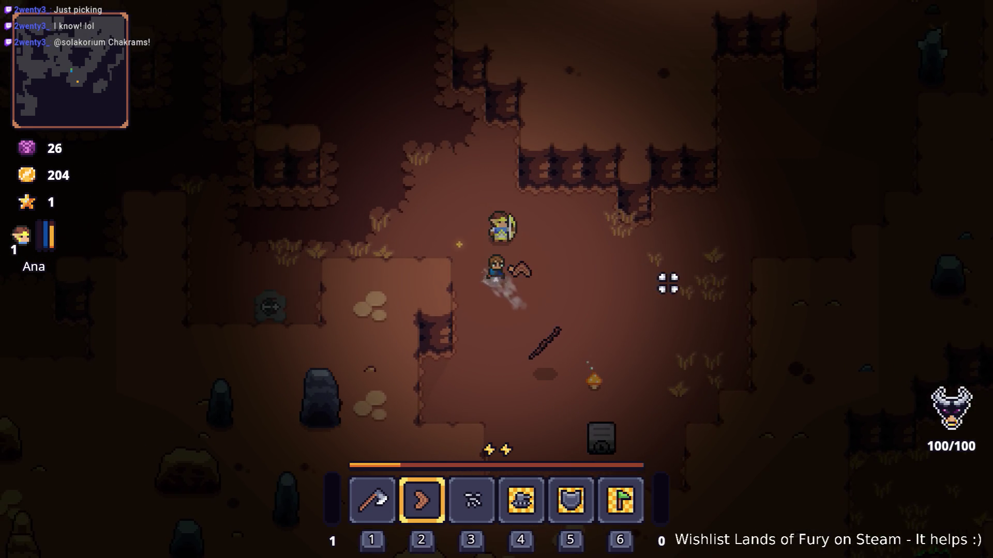
{"action": "key", "text": "grave"}
{"action": "key", "text": "Up"}
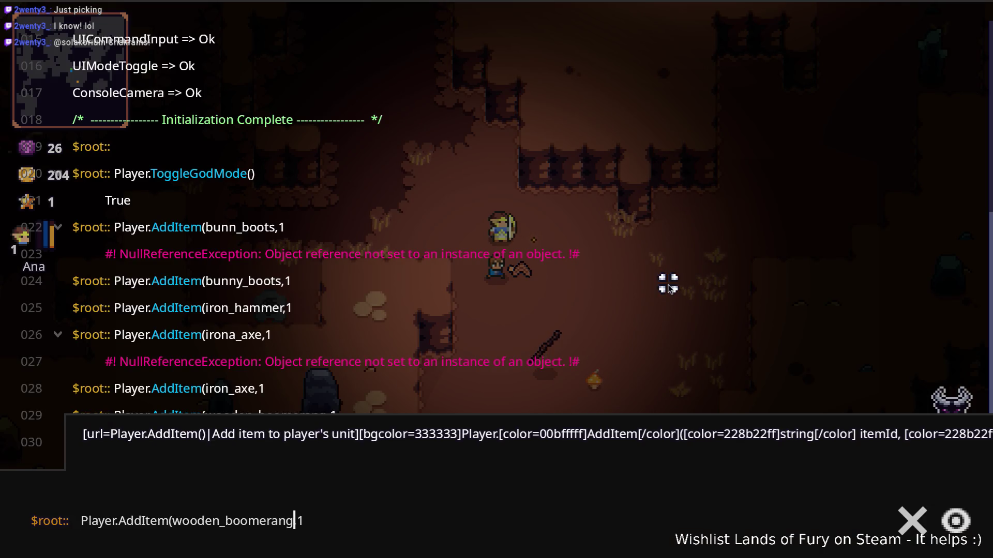
Change the command to Player.AddItem(bladed_boomerang,1 and run it.
{"action": "key", "text": "ctrl+shift+Left"}
{"action": "type", "text": "bladed"}
{"action": "key", "text": "Return"}
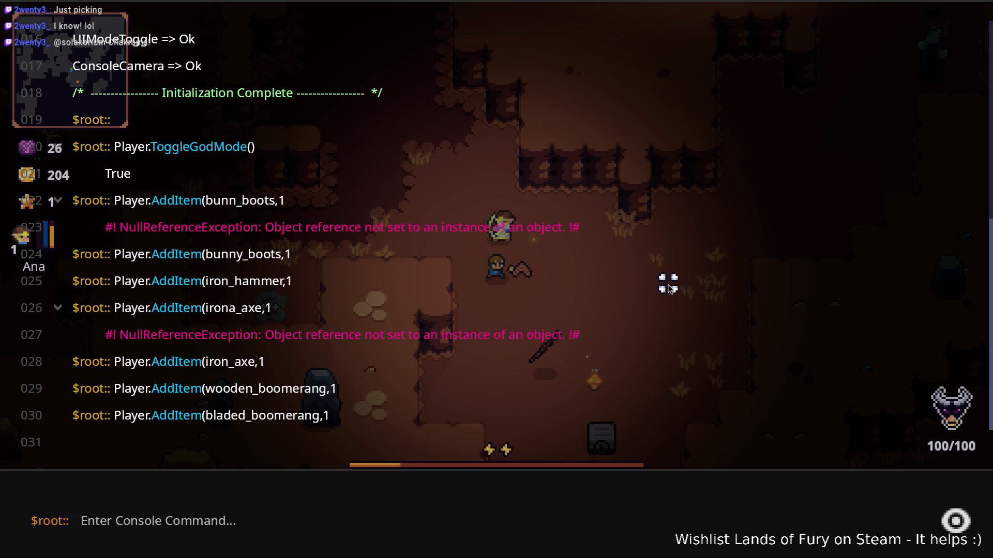
{"action": "key", "text": "grave"}
Swap the Wooden Boomerang out for the Bladed Boomerang and throw it to the right.
{"action": "key", "text": "i"}
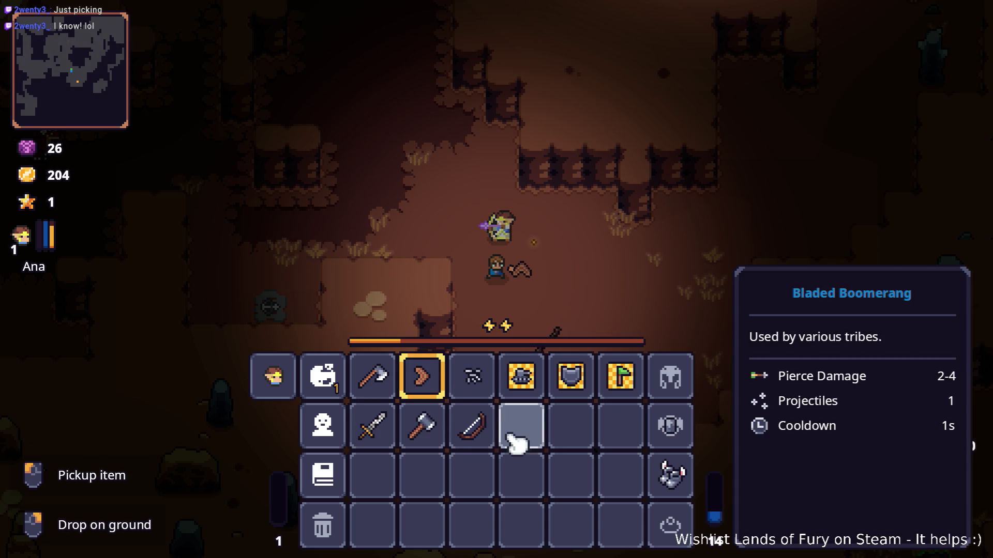
{"action": "left_click_drag", "start_coordinate": [523, 440], "coordinate": [427, 393]}
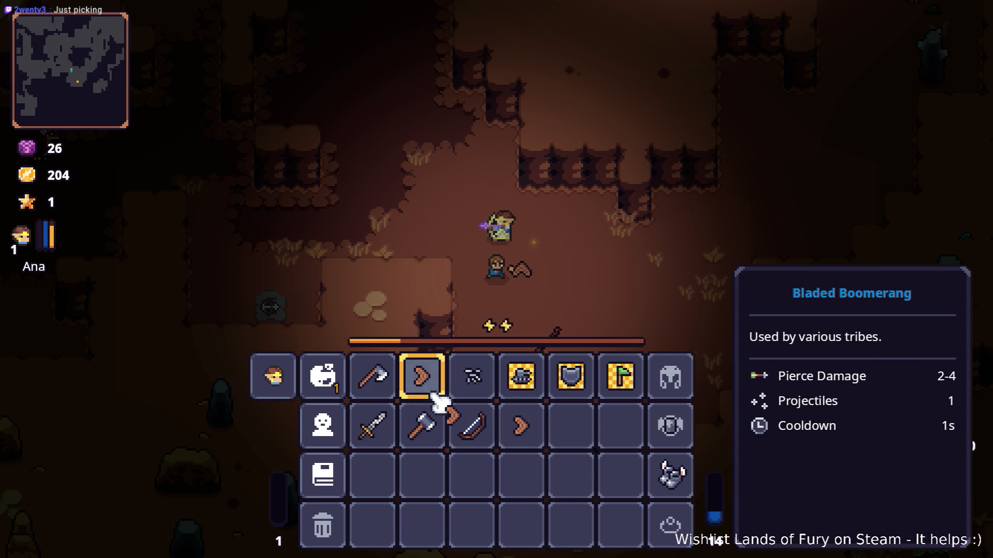
{"action": "key", "text": "Tab"}
{"action": "key", "text": "Tab"}
{"action": "left_click", "coordinate": [551, 294]}
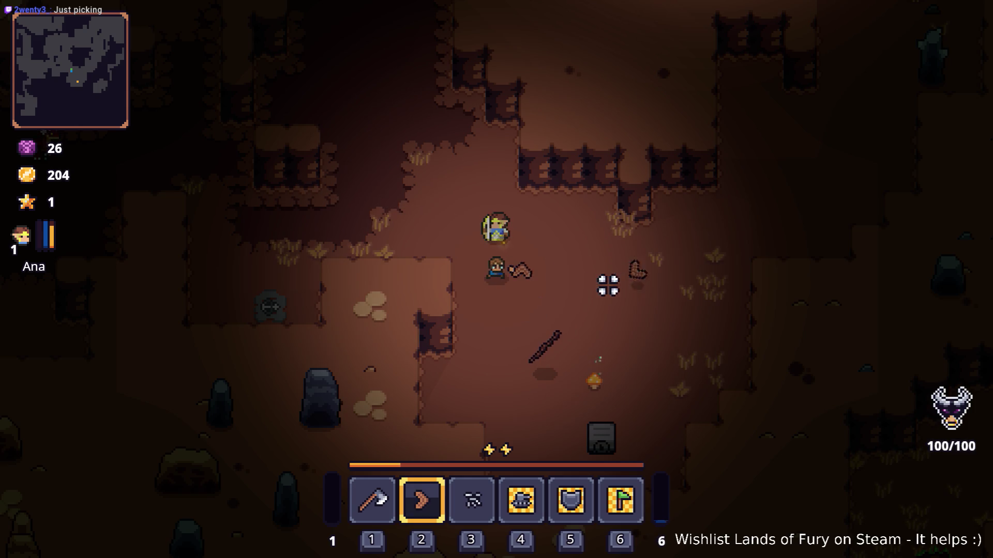
Place the Bladed Boomerang as the second hotbar item and recheck the inventory.
{"action": "key", "text": "1"}
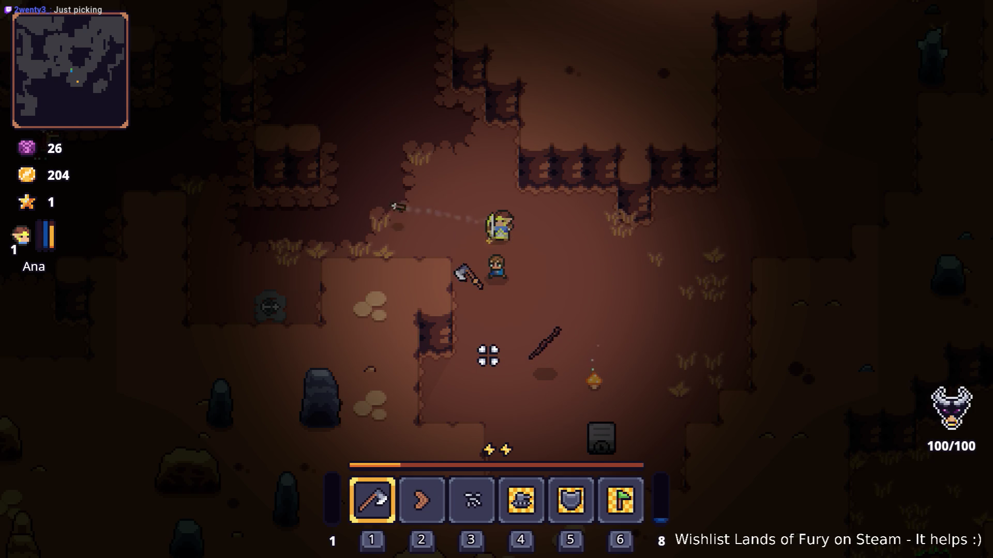
{"action": "key", "text": "2"}
{"action": "key", "text": "Tab"}
{"action": "left_click", "coordinate": [529, 430]}
{"action": "left_click", "coordinate": [422, 376]}
{"action": "key", "text": "Tab"}
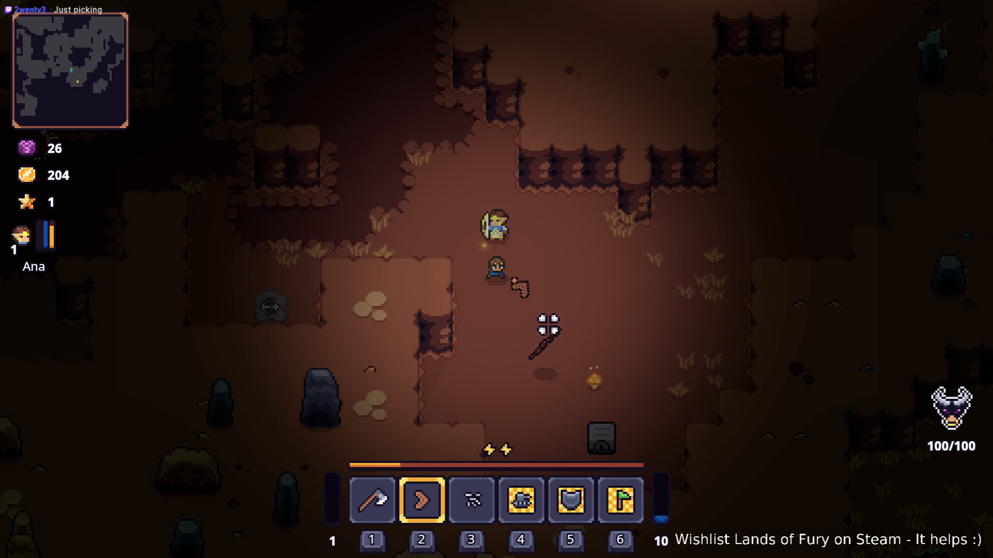
{"action": "key", "text": "Tab"}
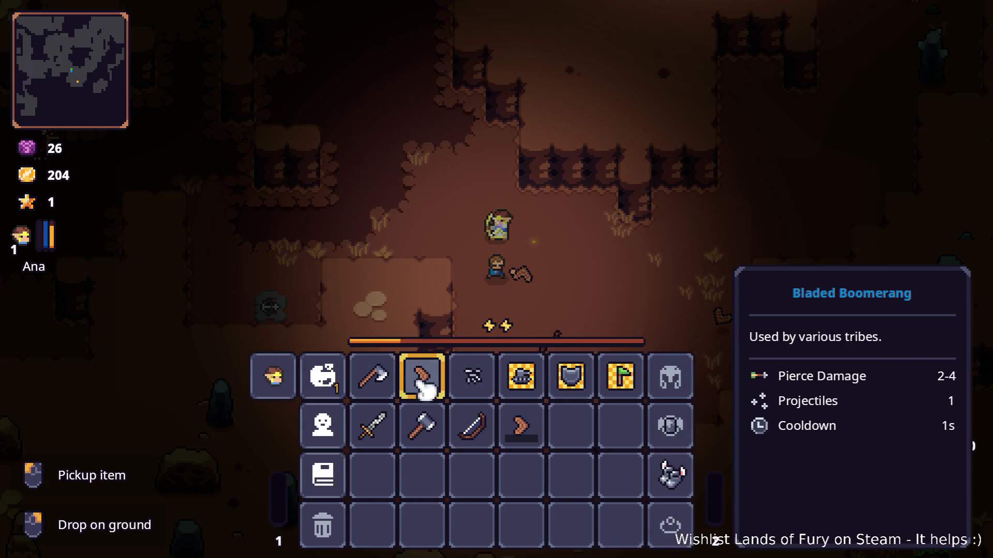
{"action": "key", "text": "Tab"}
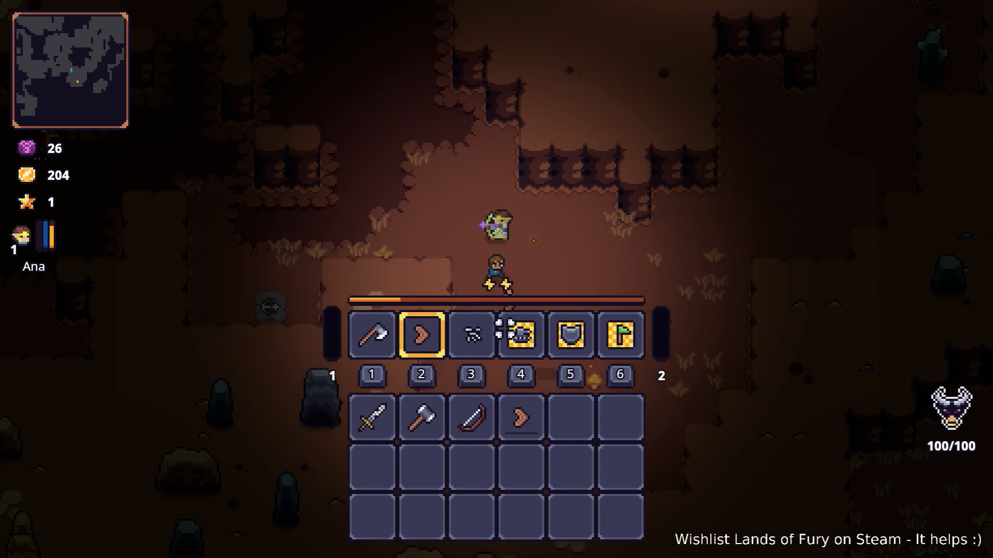
Walk the character north through the cave into a new area.
{"action": "key", "text": "d"}
{"action": "key", "text": "w"}
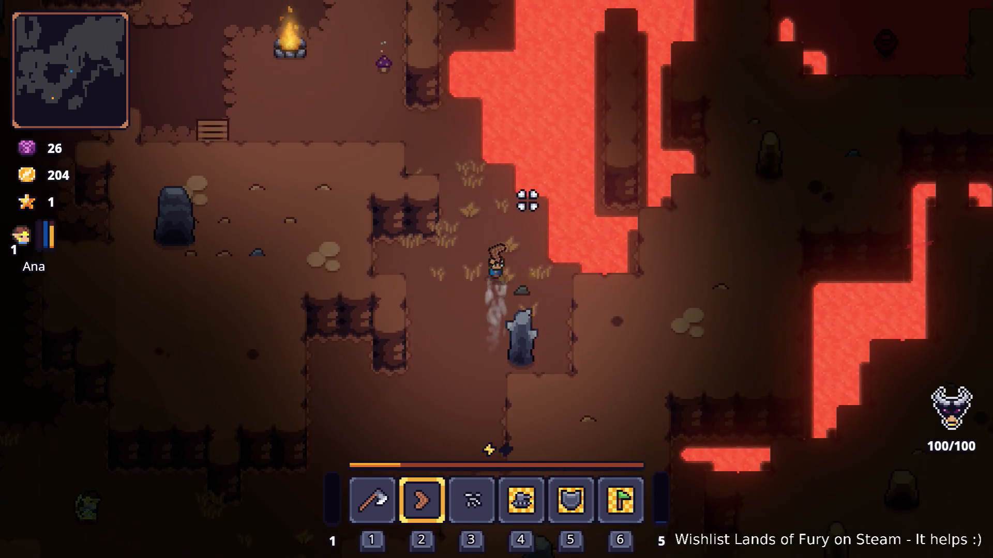
{"action": "key", "text": "w"}
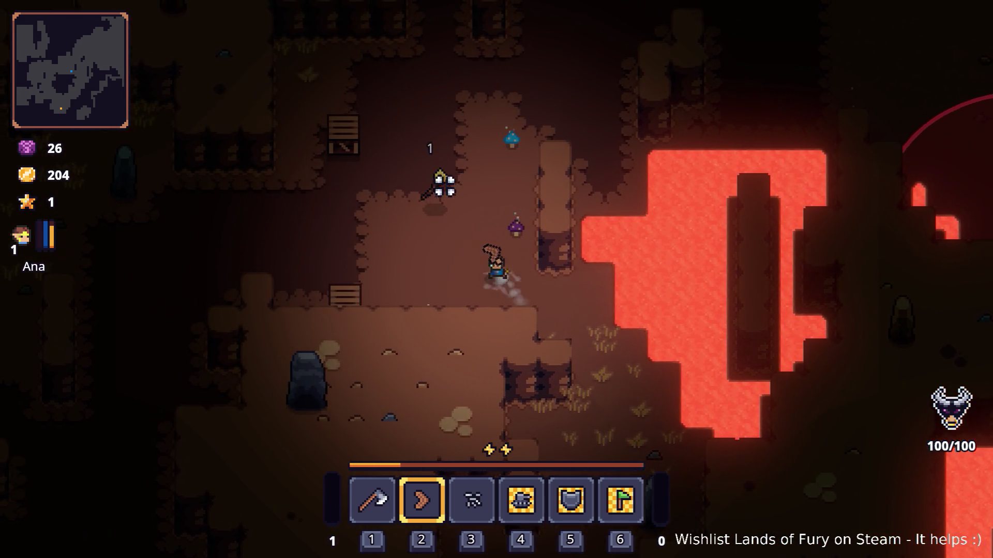
{"action": "key", "text": "d"}
{"action": "key", "text": "a"}
{"action": "key", "text": "d"}
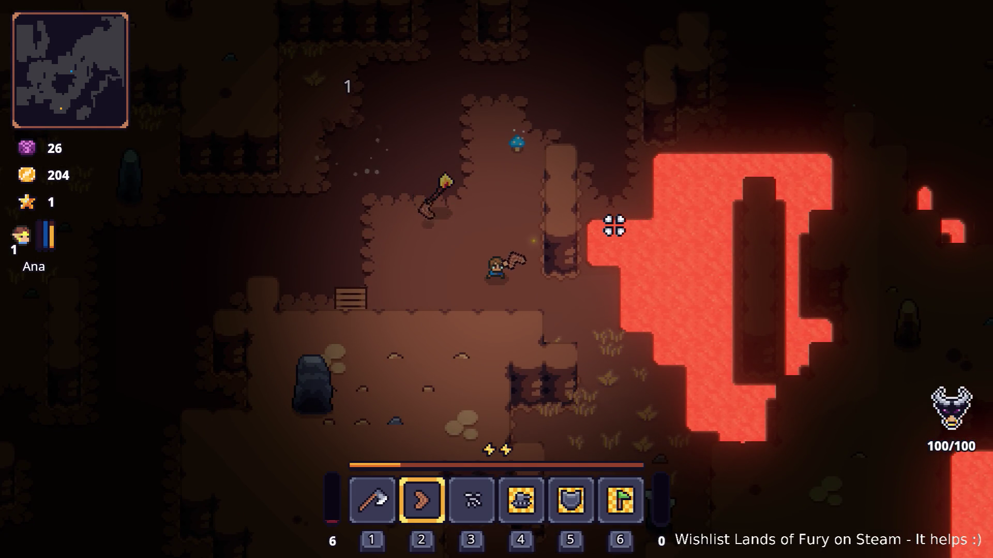
Swap between axe (1) and boomerang (2) and attack around the burning stick.
{"action": "key", "text": "w"}
{"action": "key", "text": "1"}
{"action": "left_click", "coordinate": [475, 399]}
{"action": "key", "text": "2"}
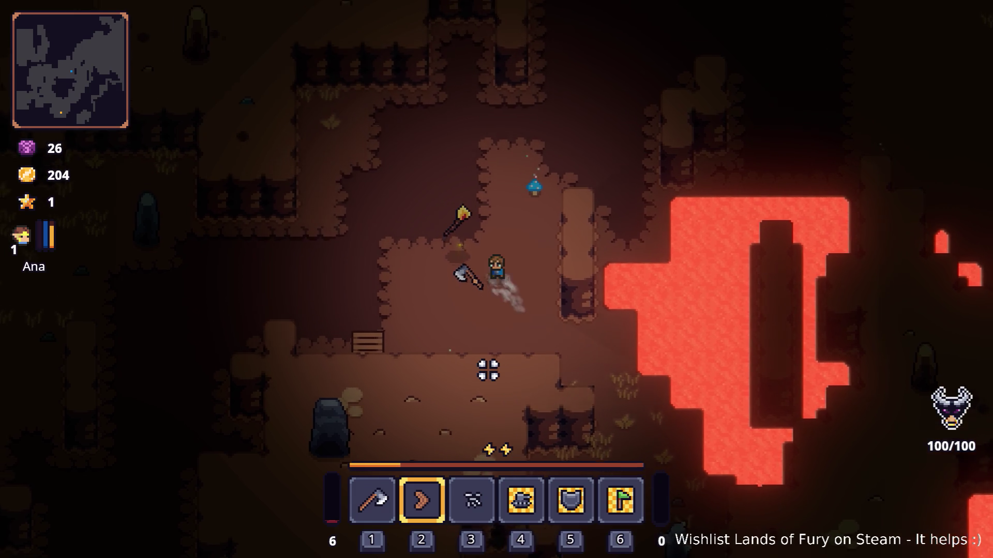
{"action": "key", "text": "w"}
{"action": "key", "text": "a"}
{"action": "left_click", "coordinate": [534, 412]}
{"action": "left_click", "coordinate": [558, 397]}
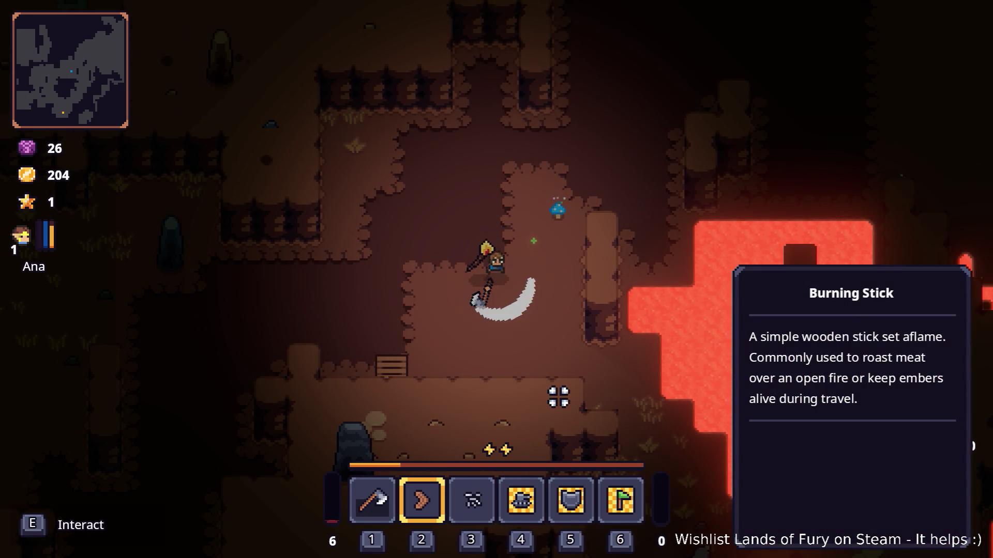
{"action": "key", "text": "a"}
{"action": "key", "text": "s"}
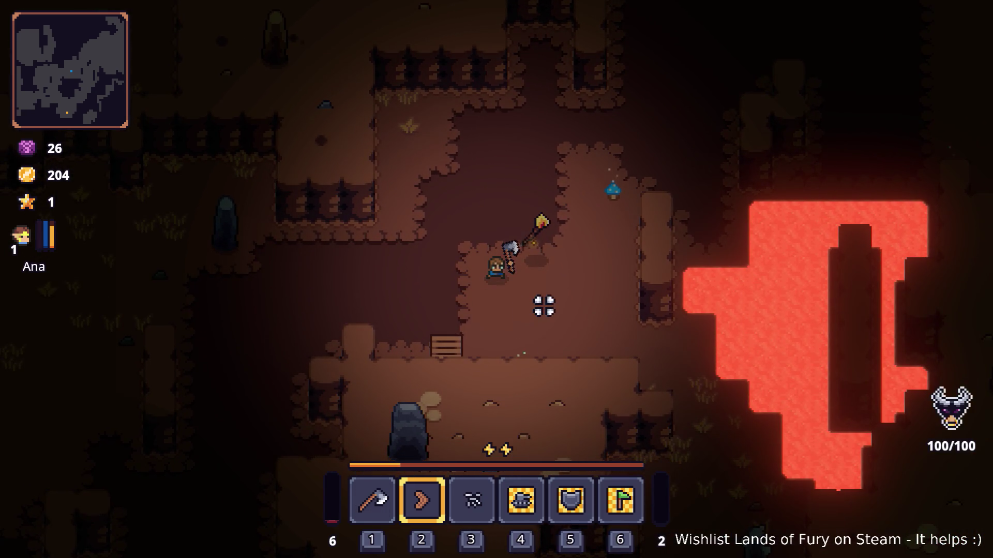
{"action": "key", "text": "1"}
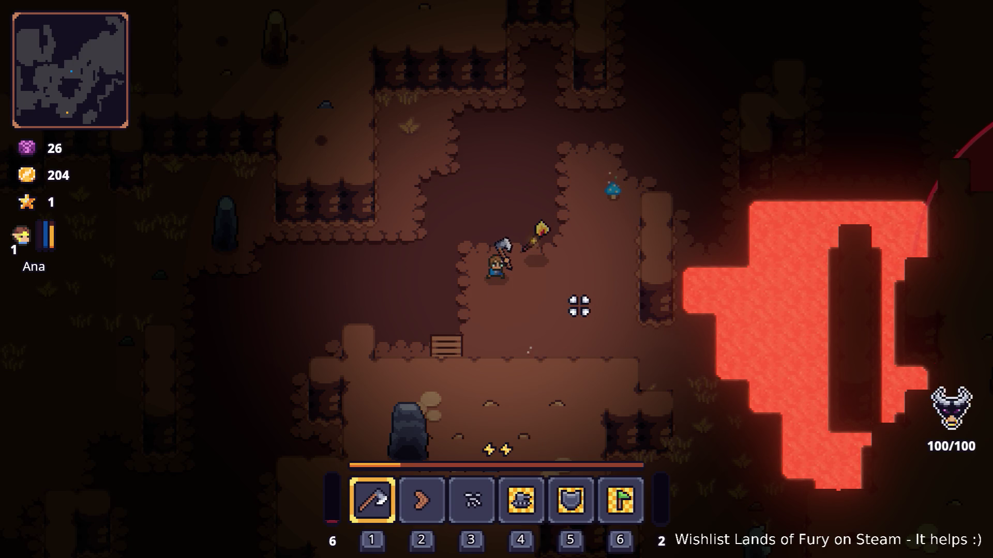
{"action": "key", "text": "2"}
Walk north-east past the lava toward the rock pillars.
{"action": "key", "text": "d"}
{"action": "key", "text": "w"}
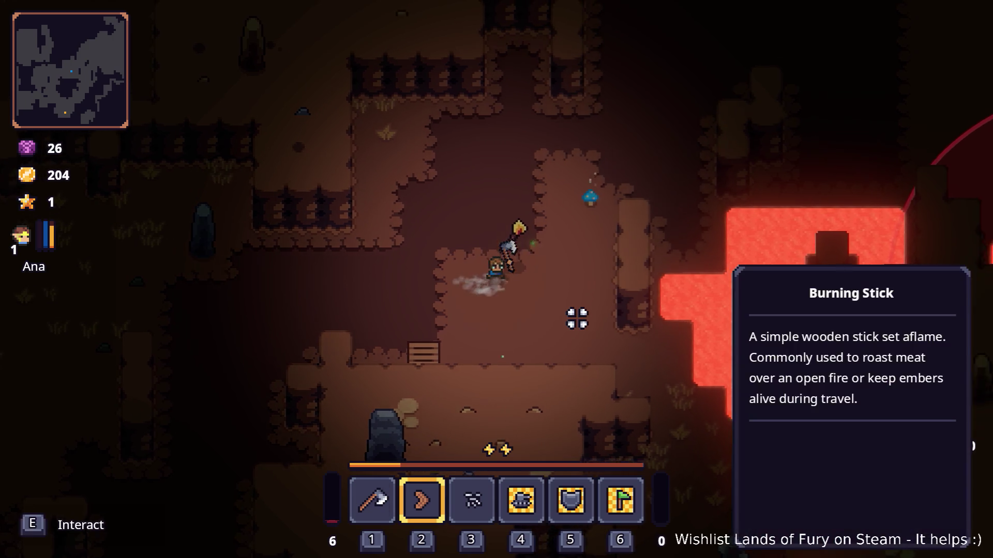
{"action": "key", "text": "w"}
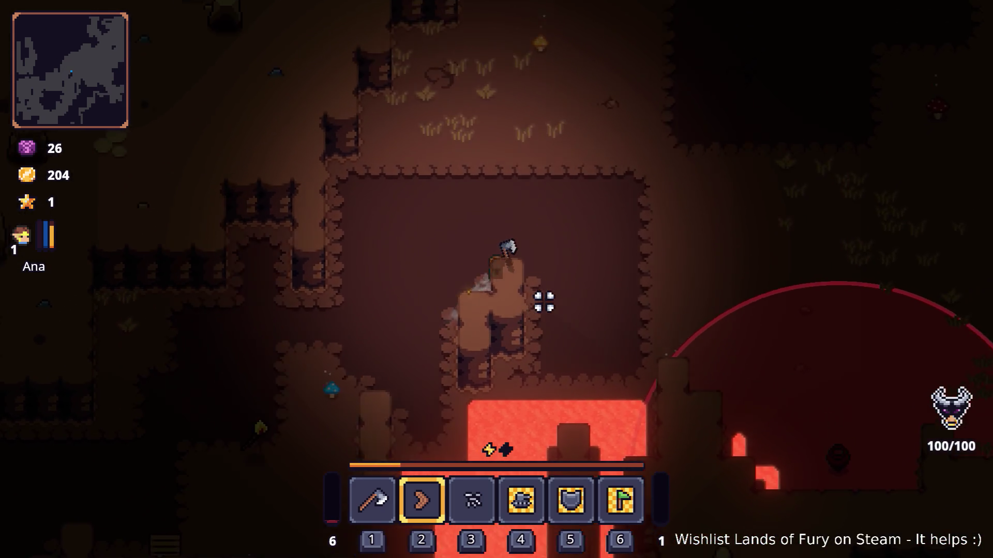
{"action": "key", "text": "d"}
{"action": "key", "text": "w"}
{"action": "key", "text": "d"}
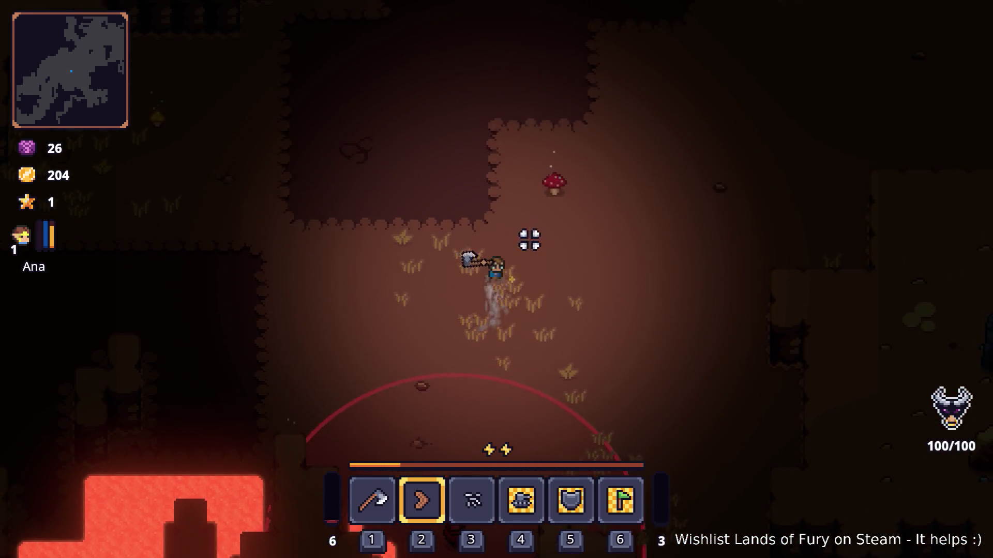
{"action": "key", "text": "w"}
{"action": "key", "text": "d"}
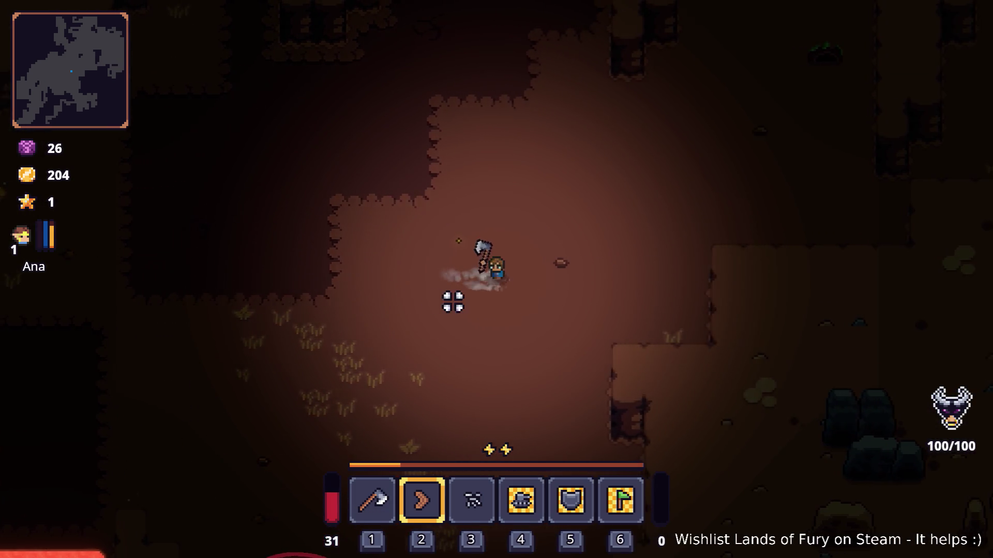
Attack the cave rats with the boomerang, then pause the game.
{"action": "key", "text": "d"}
{"action": "left_click", "coordinate": [641, 234]}
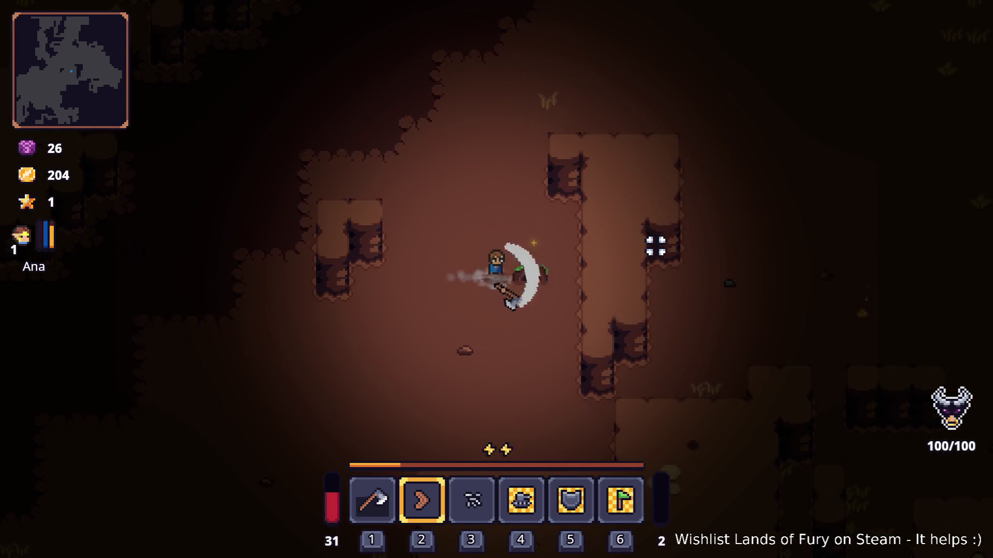
{"action": "key", "text": "w"}
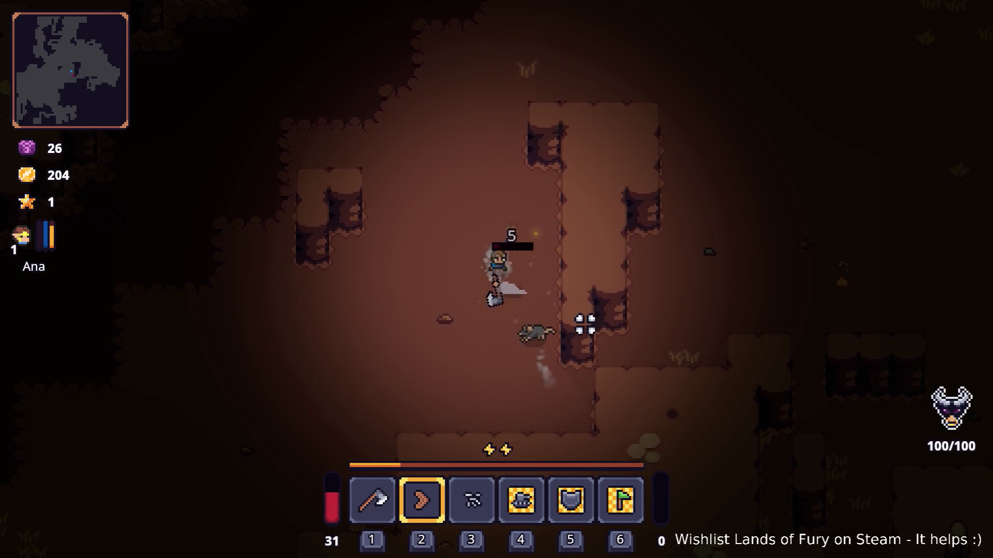
{"action": "left_click", "coordinate": [543, 295]}
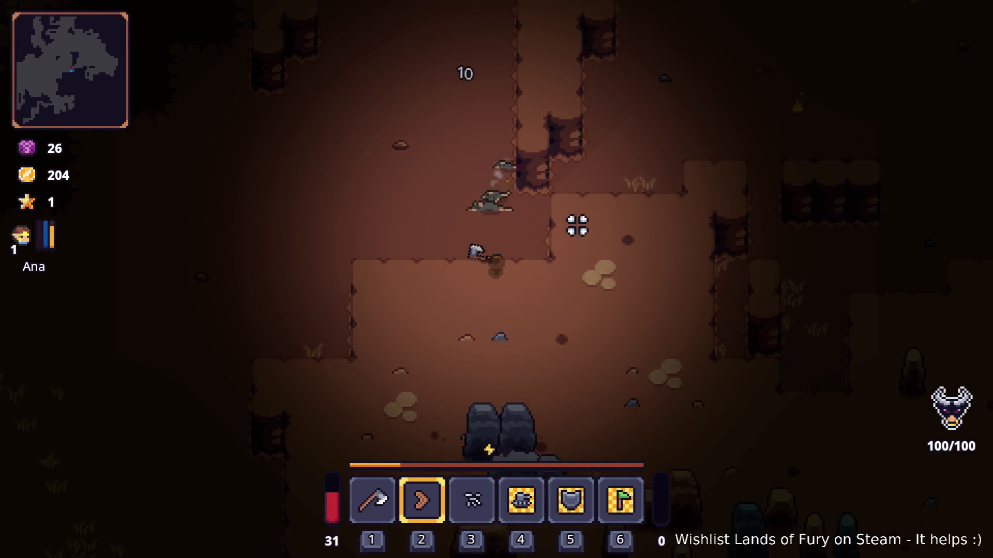
{"action": "key", "text": "Escape"}
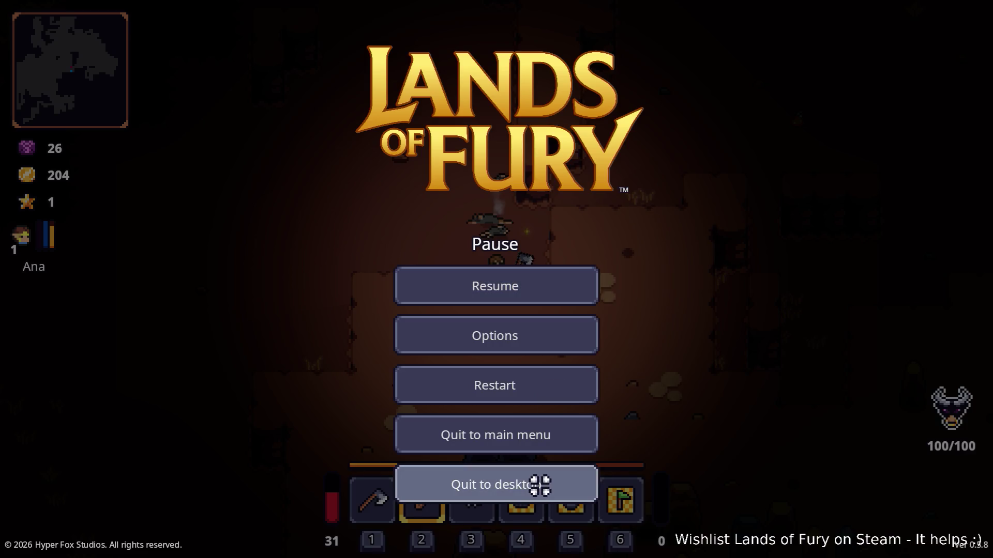
Quit Lands of Fury to the desktop from the Pause menu.
{"action": "left_click", "coordinate": [540, 485]}
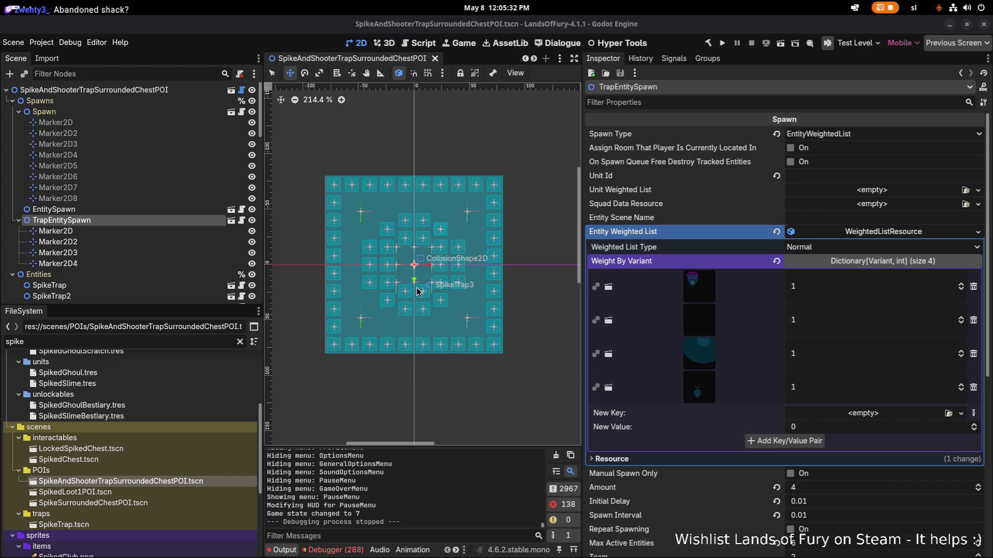
{"action": "scroll", "coordinate": [459, 333], "scroll_direction": "down", "scroll_amount": 3}
{"action": "key", "text": "alt+Tab"}
{"action": "key", "text": "alt+Tab"}
{"action": "key", "text": "alt+Tab"}
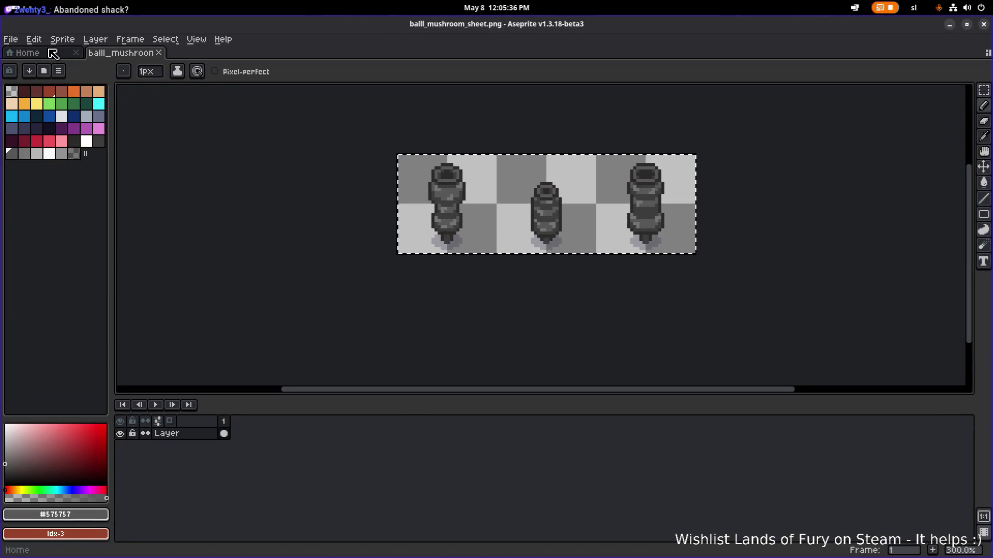
{"action": "key", "text": "alt+f"}
{"action": "key", "text": "Down"}
{"action": "key", "text": "Return"}
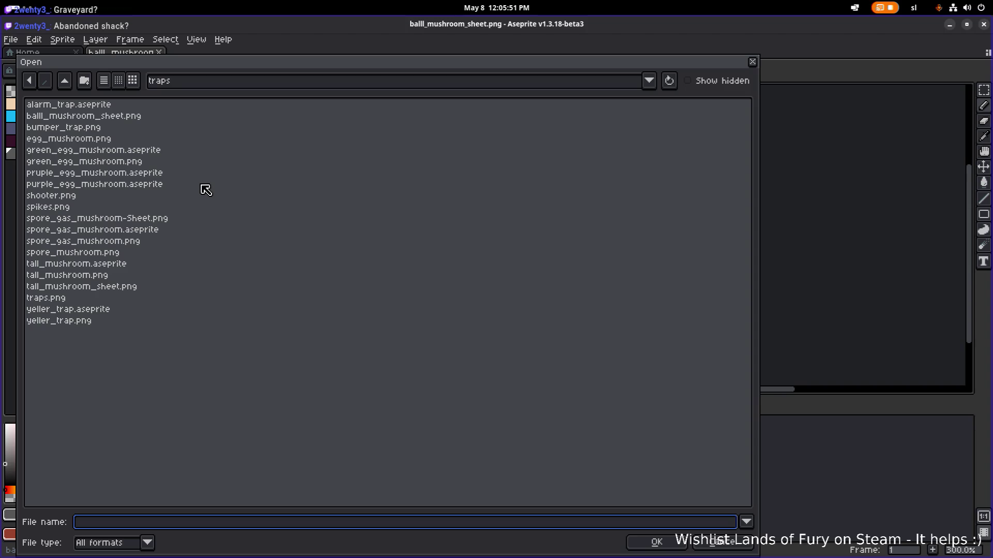
{"action": "left_click", "coordinate": [65, 81]}
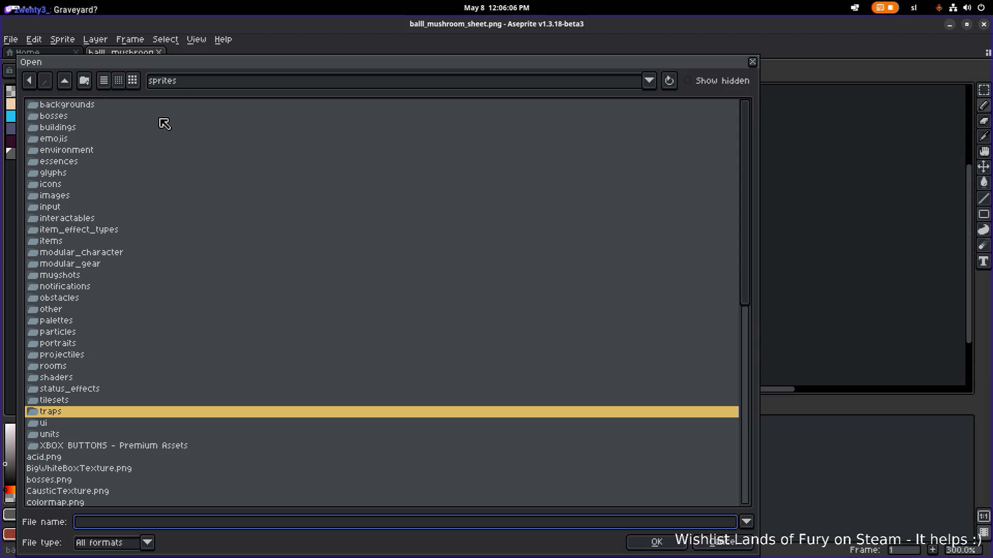
{"action": "key", "text": "alt+Tab"}
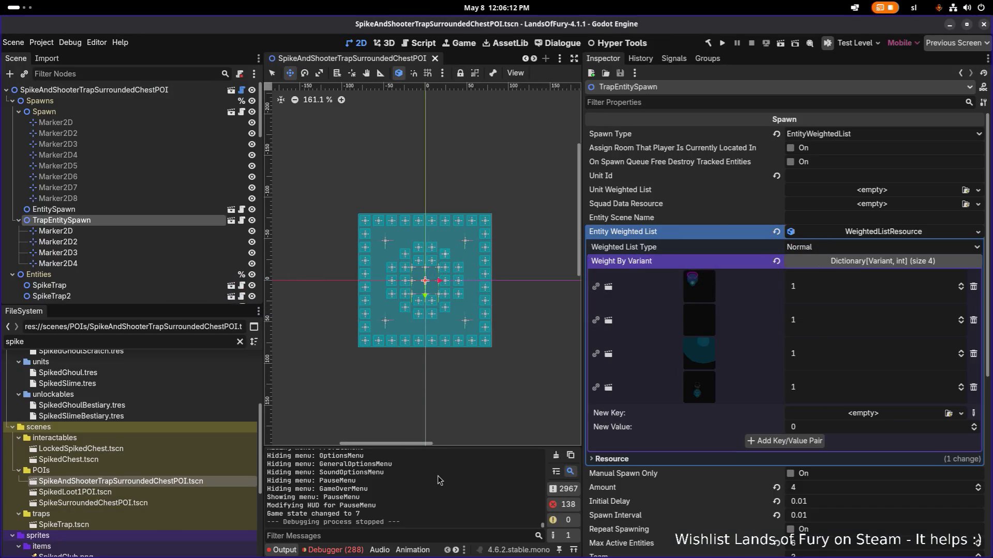
Filter the FileSystem for 'bladedbo' and open BladedBoomerang.tres in the Inspector.
{"action": "left_click", "coordinate": [333, 550]}
{"action": "scroll", "coordinate": [402, 523], "scroll_direction": "down", "scroll_amount": 20}
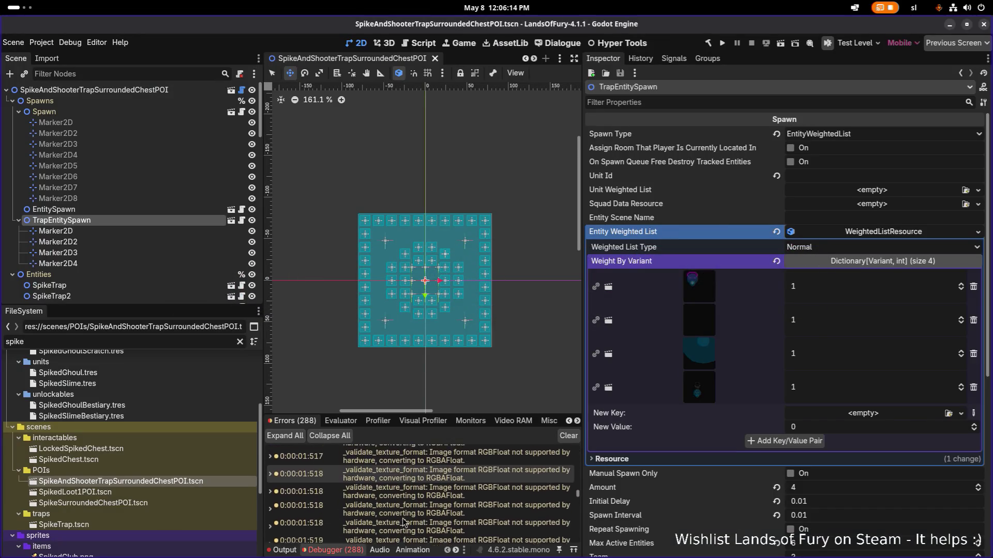
{"action": "scroll", "coordinate": [409, 520], "scroll_direction": "down", "scroll_amount": 15}
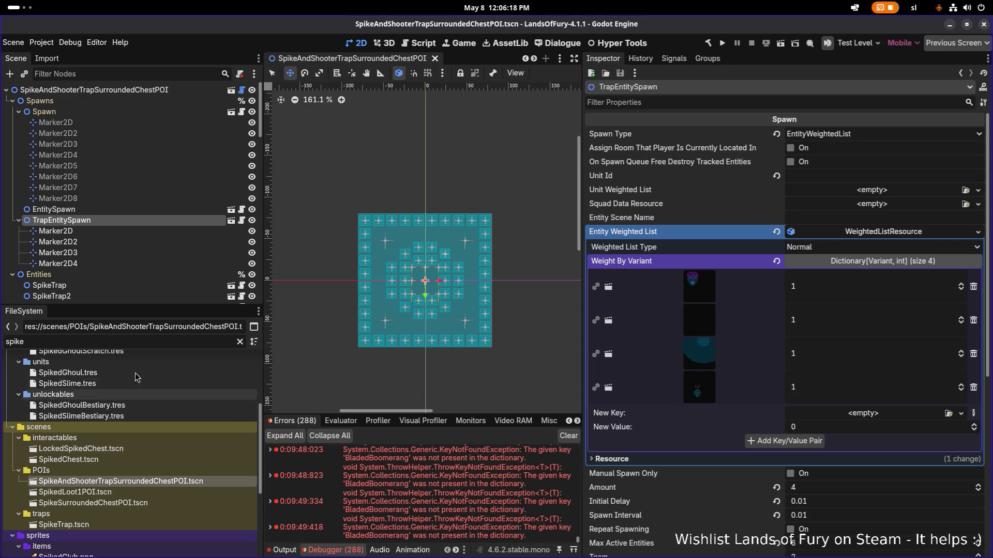
{"action": "key", "text": "ctrl+a"}
{"action": "type", "text": "b"}
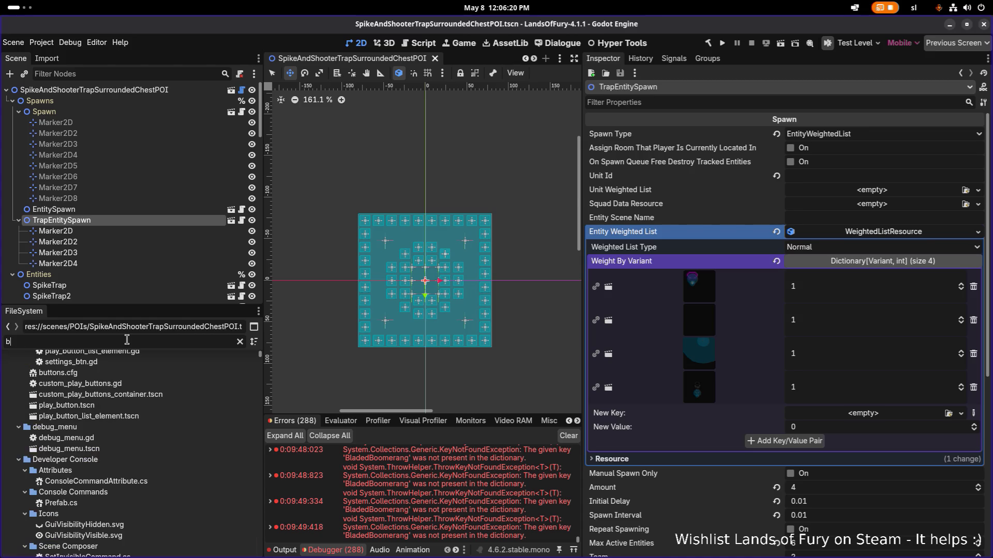
{"action": "type", "text": "ladded"}
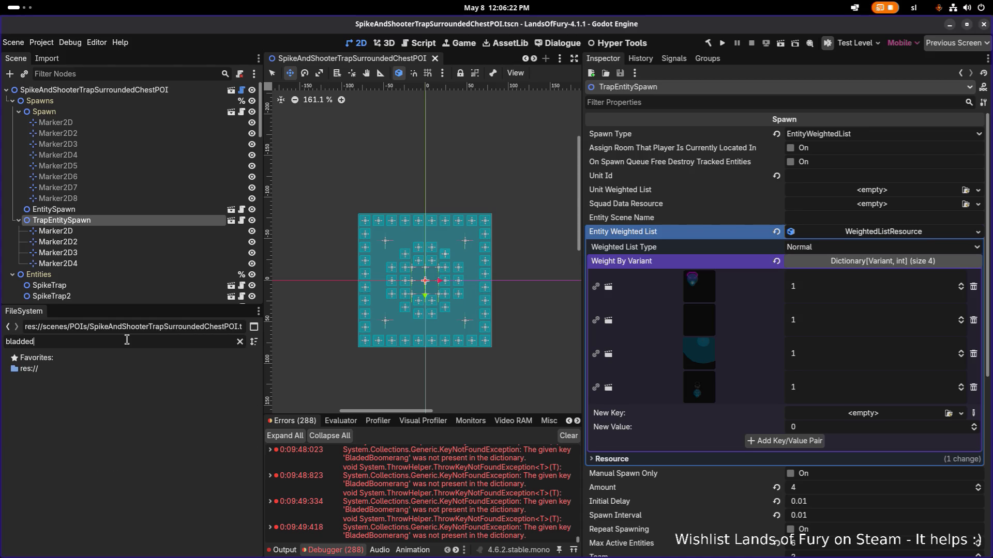
{"action": "key", "text": "BackSpace"}
{"action": "key", "text": "BackSpace"}
{"action": "key", "text": "BackSpace"}
{"action": "type", "text": "edbo"}
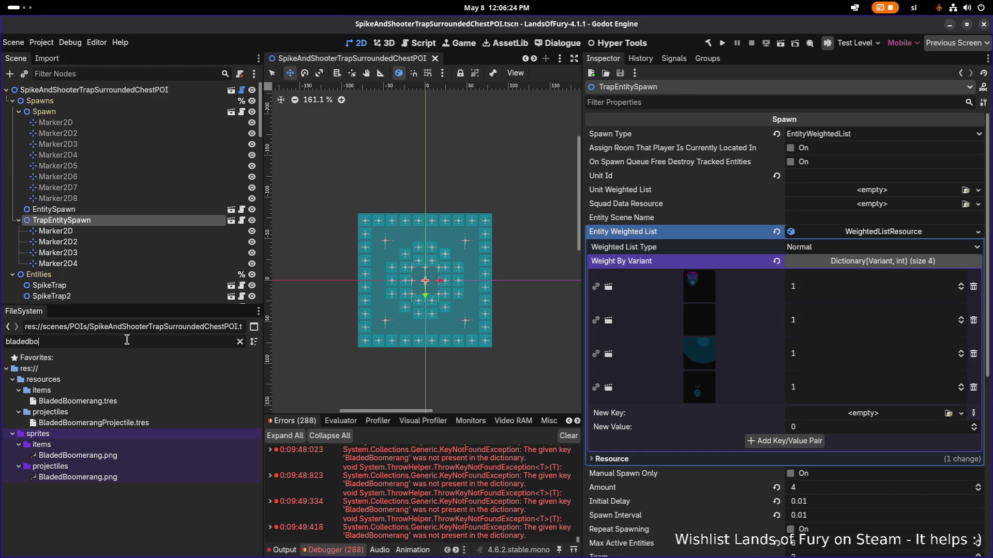
{"action": "left_click", "coordinate": [151, 399]}
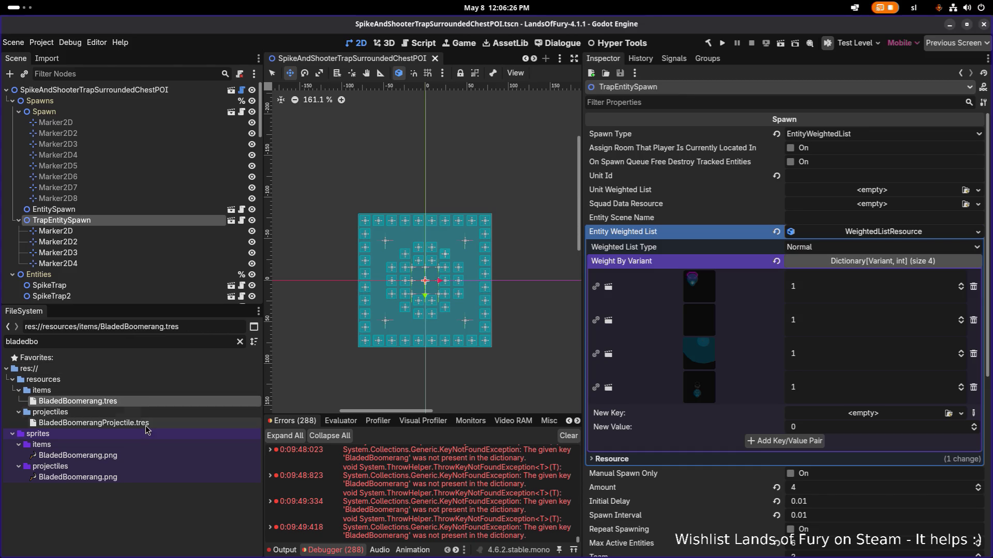
{"action": "double_click", "coordinate": [152, 399]}
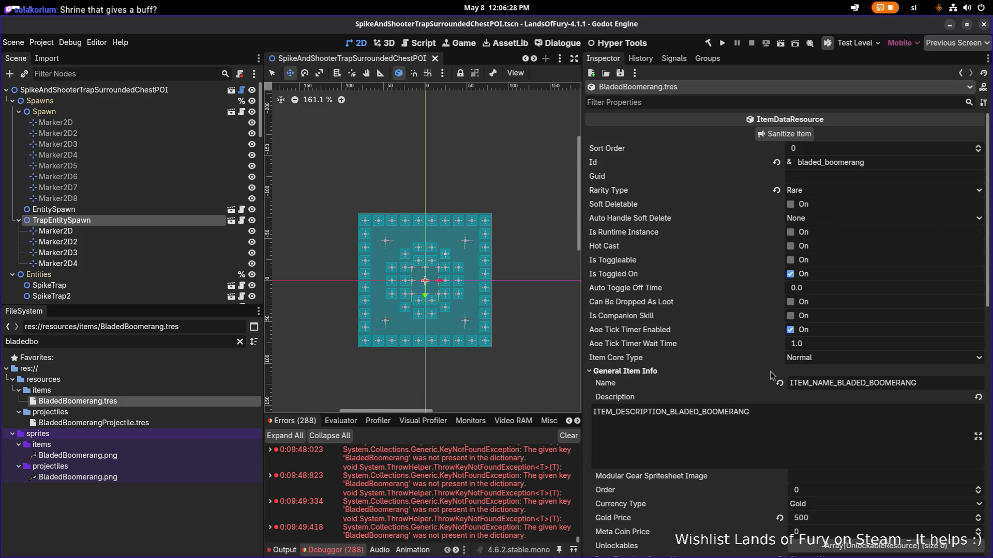
Review the resource's properties, selecting the bladed_boomerang Id and checking its Icon.
{"action": "scroll", "coordinate": [764, 373], "scroll_direction": "down", "scroll_amount": 5}
{"action": "scroll", "coordinate": [765, 373], "scroll_direction": "up", "scroll_amount": 5}
{"action": "double_click", "coordinate": [870, 166]}
{"action": "scroll", "coordinate": [868, 207], "scroll_direction": "down", "scroll_amount": 5}
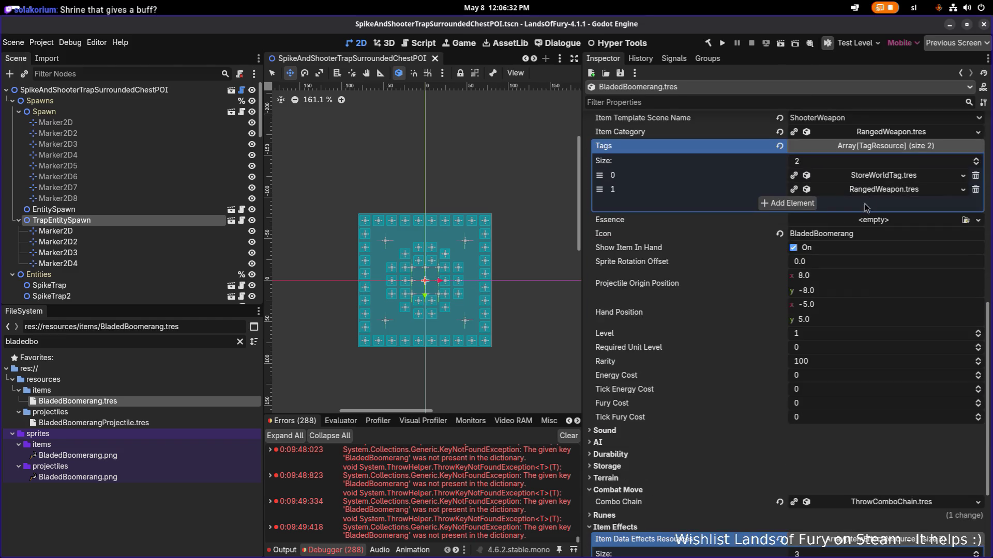
{"action": "left_click", "coordinate": [877, 234]}
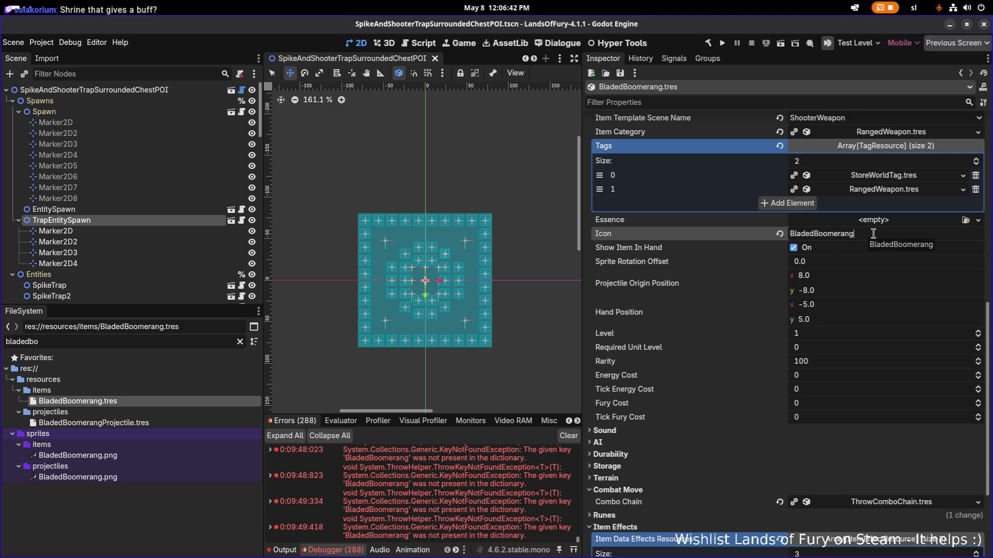
{"action": "scroll", "coordinate": [836, 266], "scroll_direction": "down", "scroll_amount": 2}
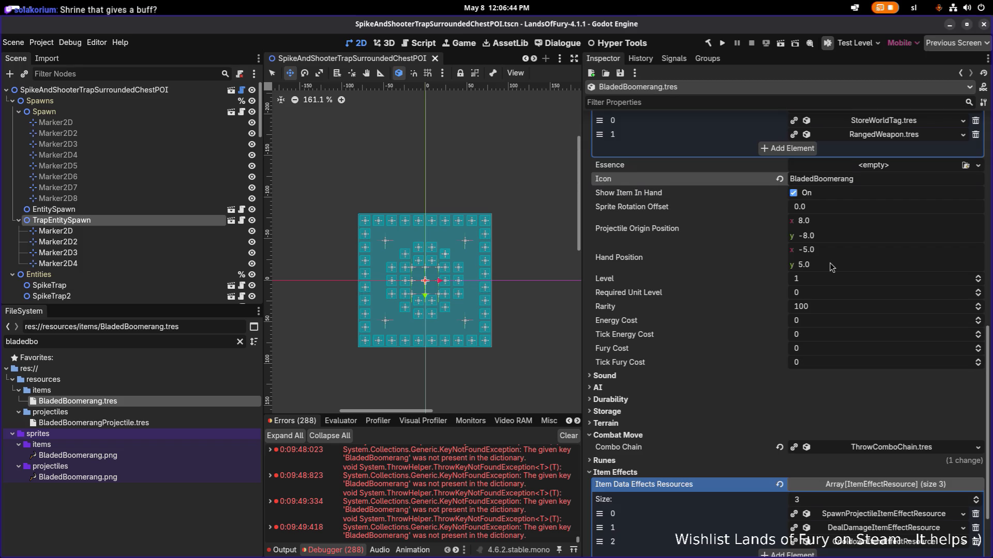
{"action": "scroll", "coordinate": [832, 267], "scroll_direction": "up", "scroll_amount": 4}
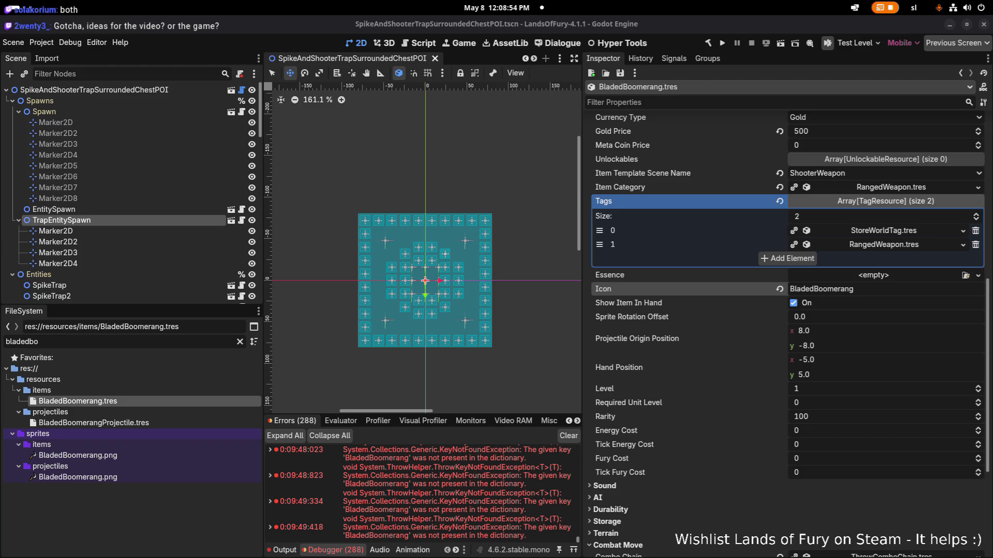
{"action": "key", "text": "alt+Tab"}
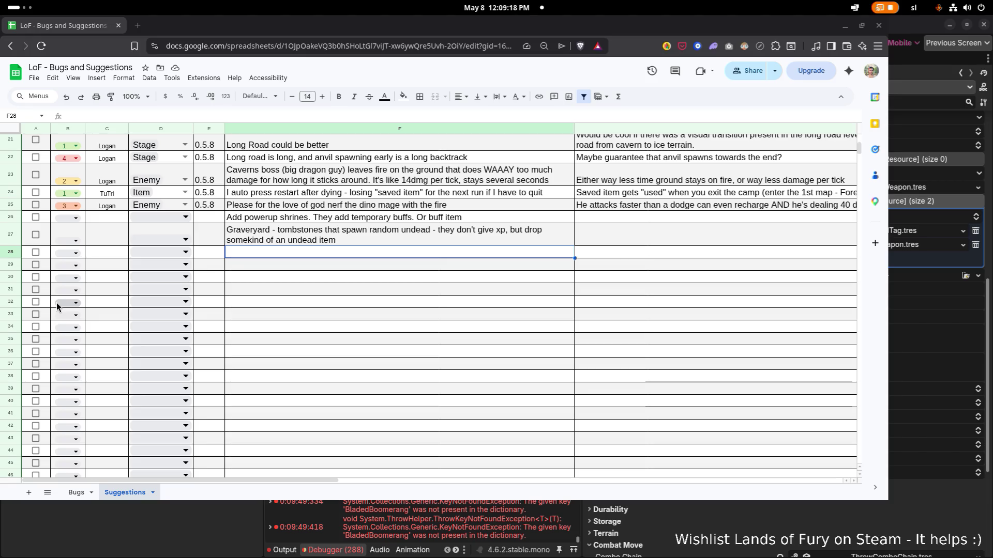
Write the companion and rat hat build short idea in cell F28.
{"action": "double_click", "coordinate": [288, 252]}
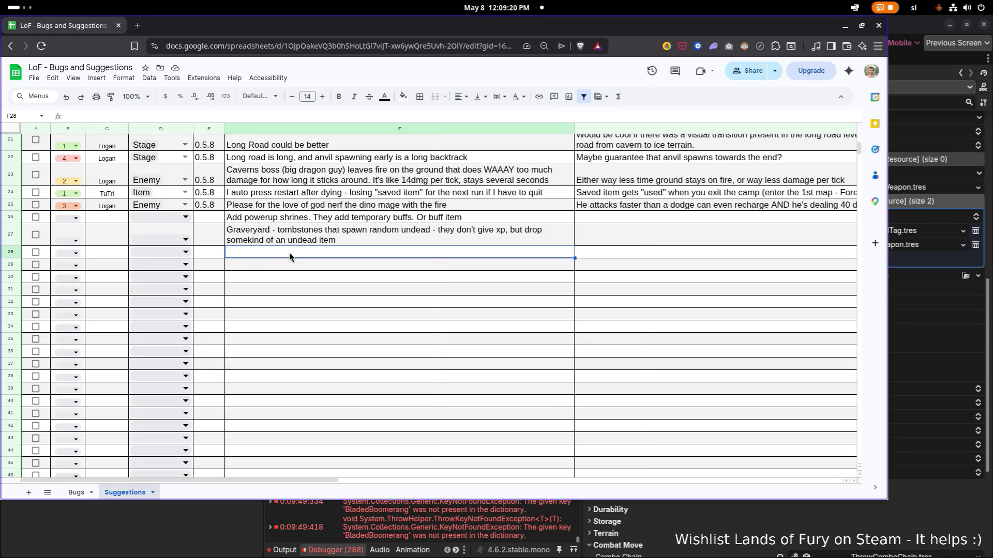
{"action": "type", "text": "Short - companio"}
{"action": "key", "text": "Return"}
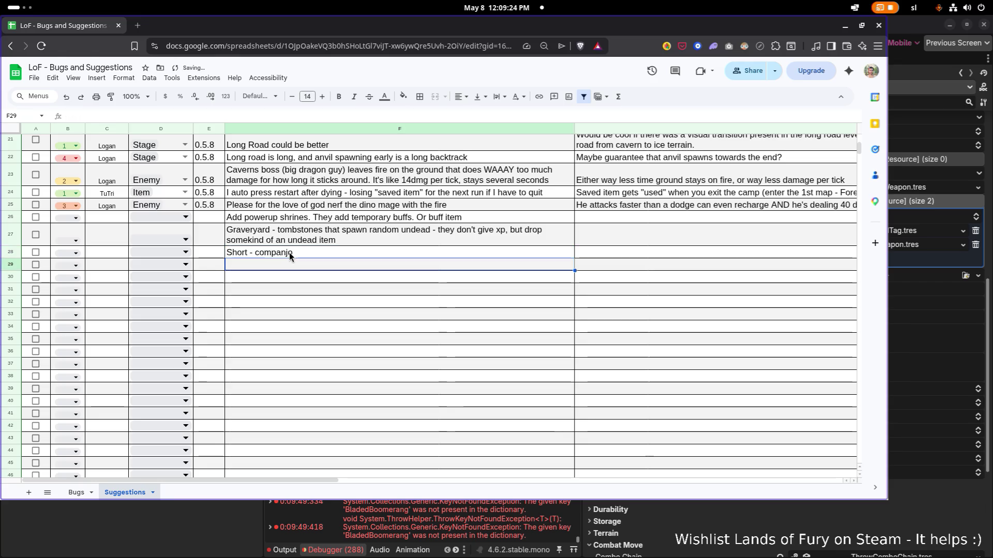
{"action": "type", "text": "Short -"}
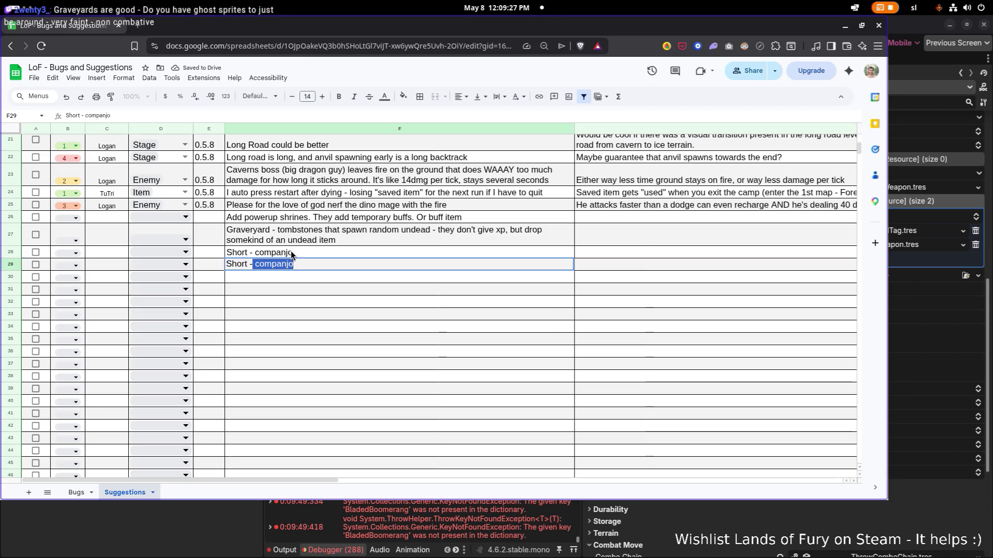
{"action": "left_click", "coordinate": [312, 251]}
{"action": "double_click", "coordinate": [312, 252]}
{"action": "type", "text": ", rat hat b"}
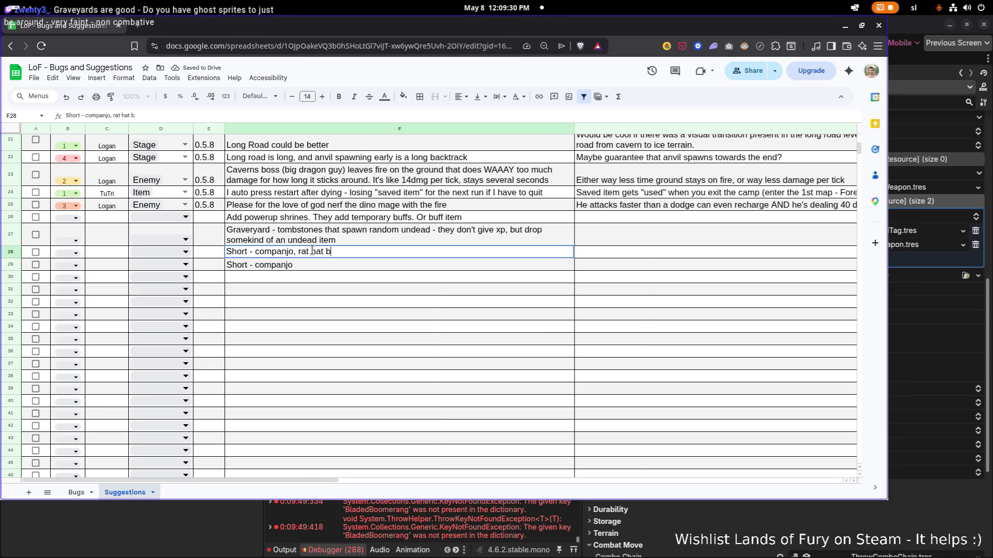
{"action": "type", "text": "uild"}
{"action": "key", "text": "Return"}
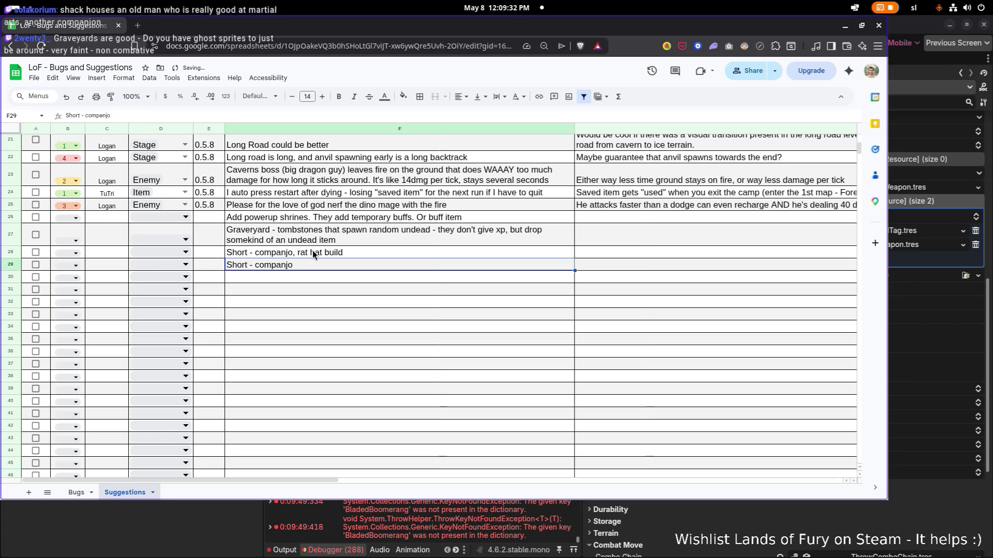
Change F29 to 'Short - bunny wizard'.
{"action": "double_click", "coordinate": [287, 264]}
{"action": "double_click", "coordinate": [283, 264]}
{"action": "type", "text": "w"}
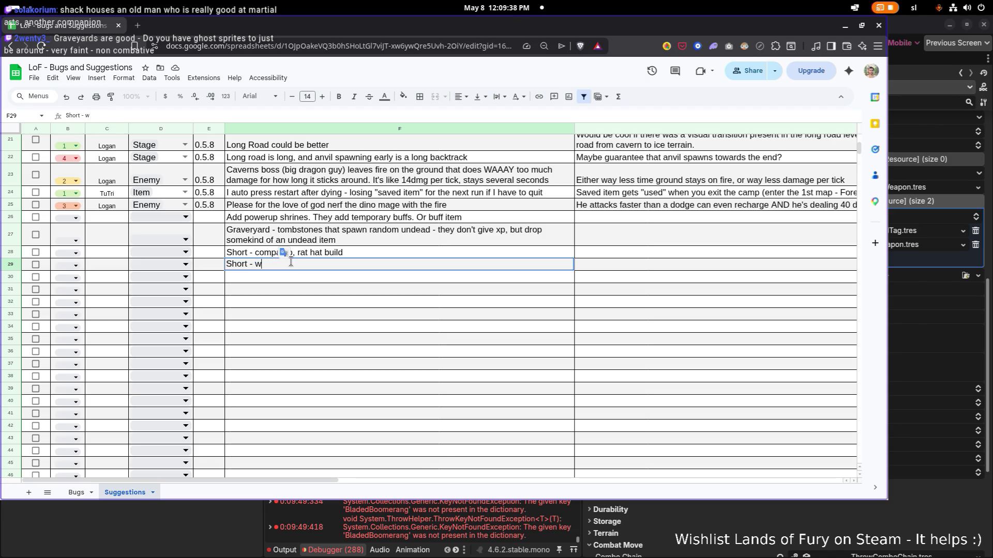
{"action": "type", "text": "inny wizard"}
{"action": "key", "text": "Return"}
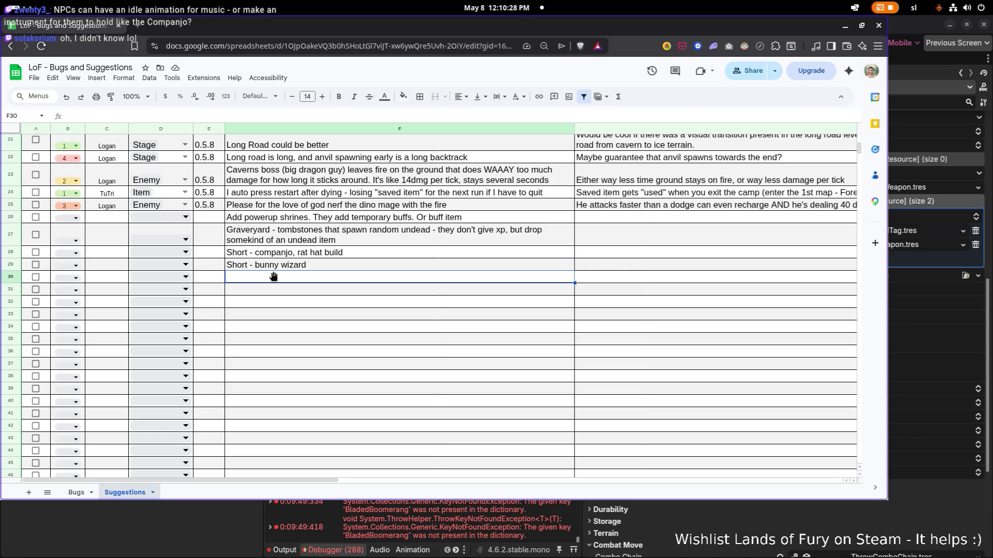
Enter the crafting material merchant idea in cell F30.
{"action": "double_click", "coordinate": [315, 276]}
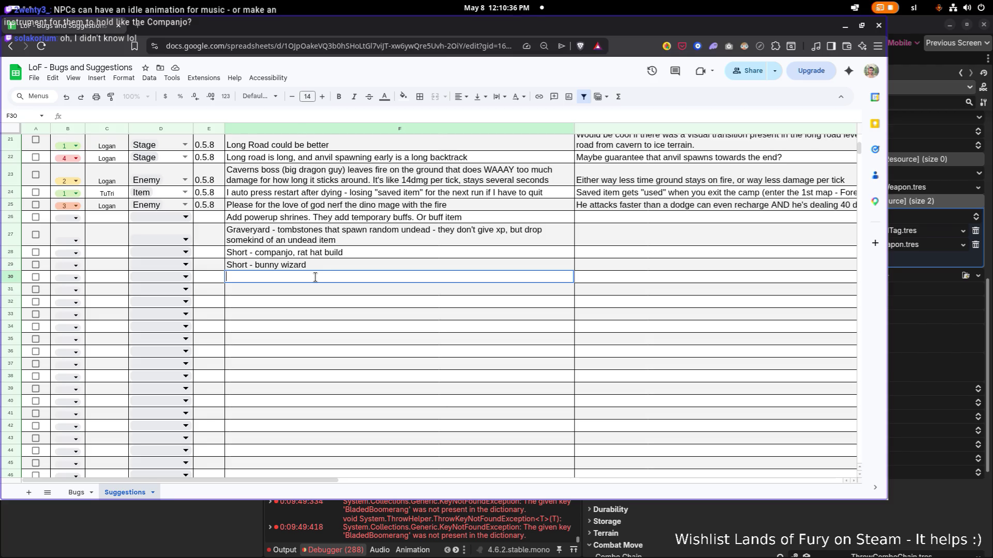
{"action": "type", "text": "Crafting material"}
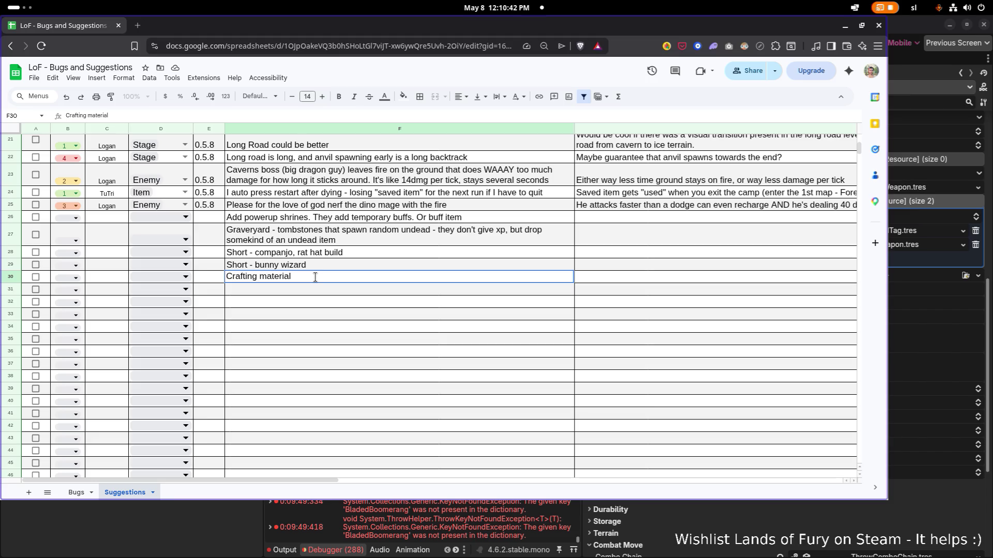
{"action": "type", "text": " merchan"}
{"action": "type", "text": "t."}
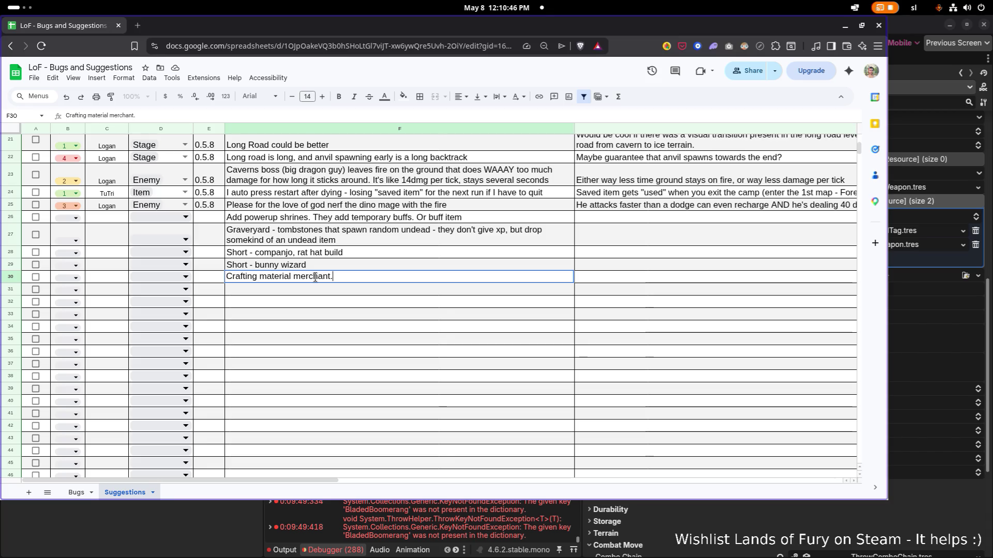
{"action": "key", "text": "Return"}
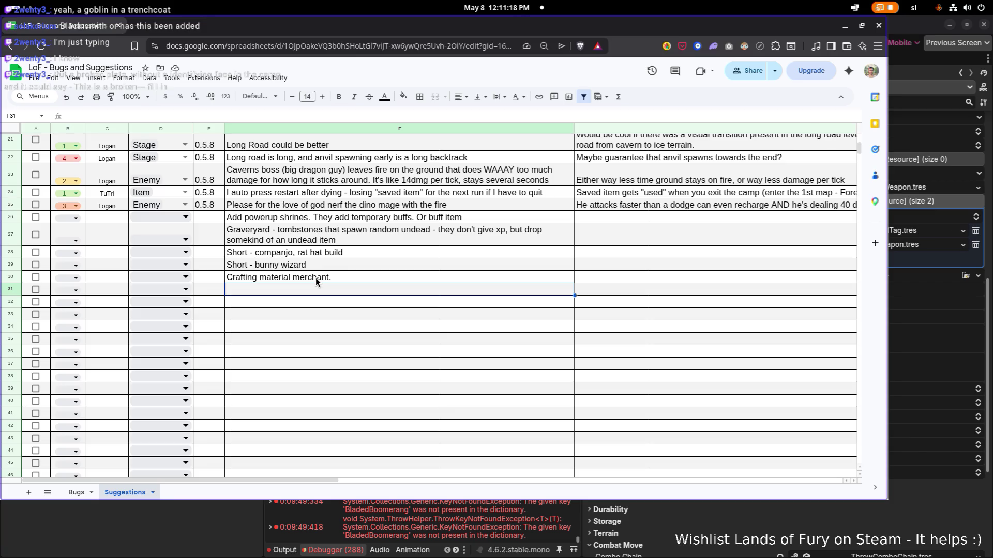
Enter 'Black smith - obtain lost hammer' in F31, extended with a skill point reward for player or companion.
{"action": "double_click", "coordinate": [337, 288]}
{"action": "type", "text": "Black "}
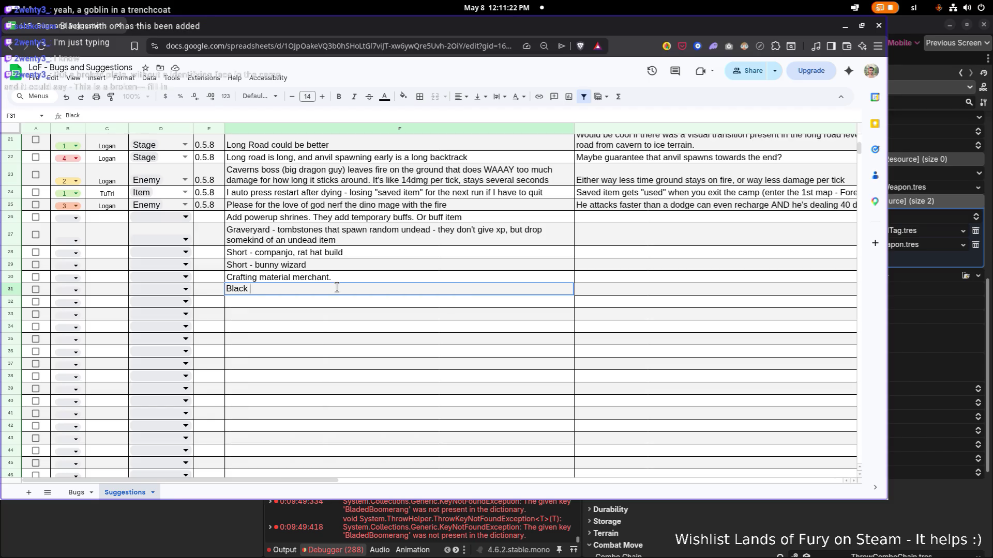
{"action": "type", "text": "smith - "}
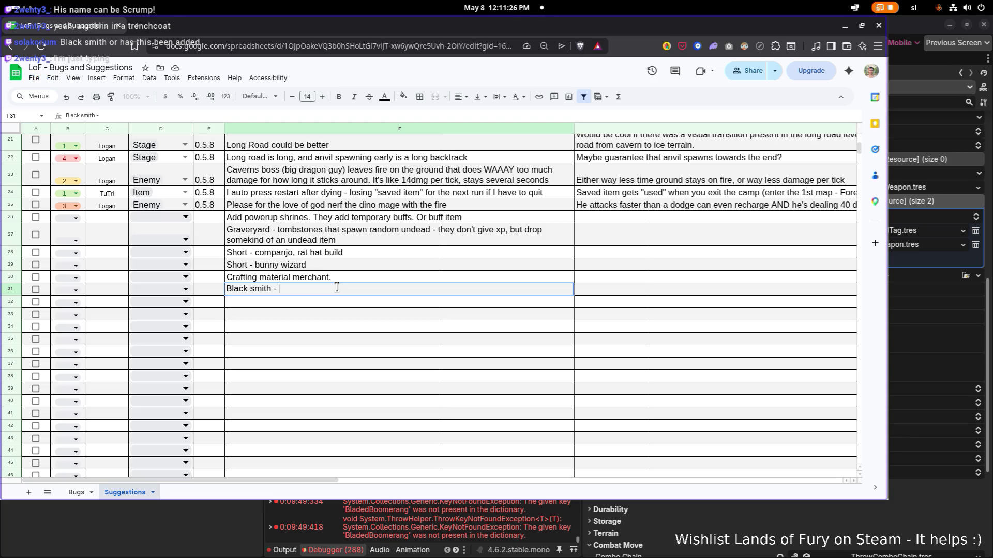
{"action": "type", "text": "obtain lost "}
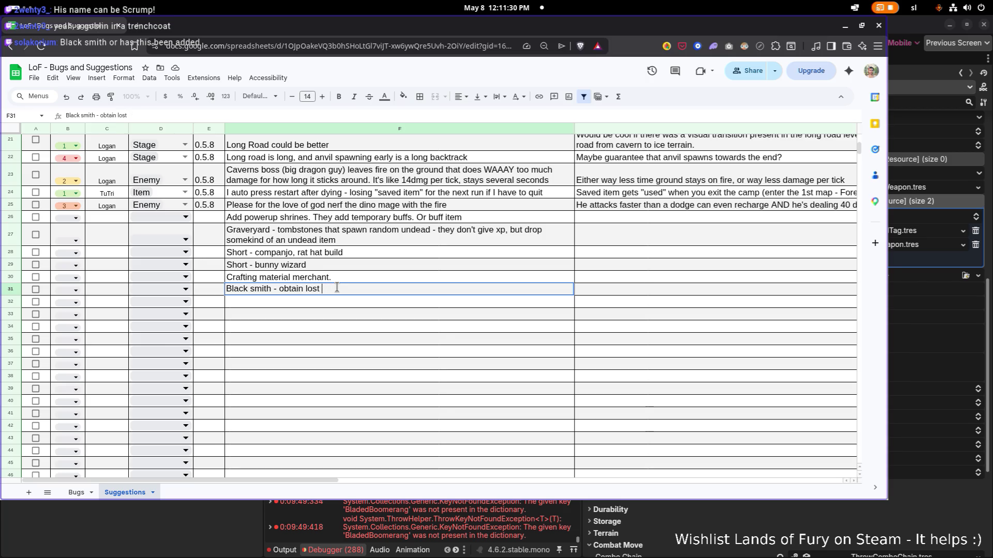
{"action": "type", "text": "hammer, or teddy"}
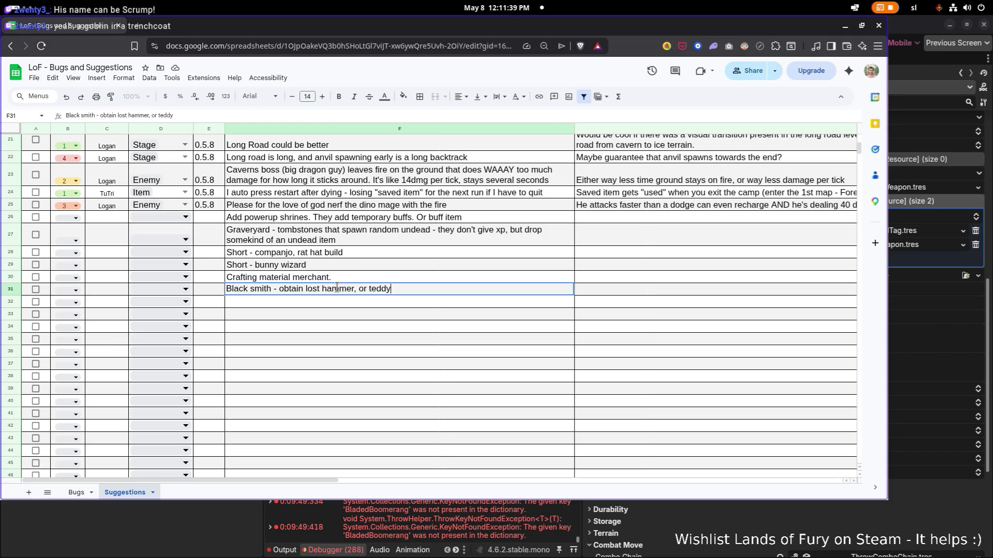
{"action": "key", "text": "Return"}
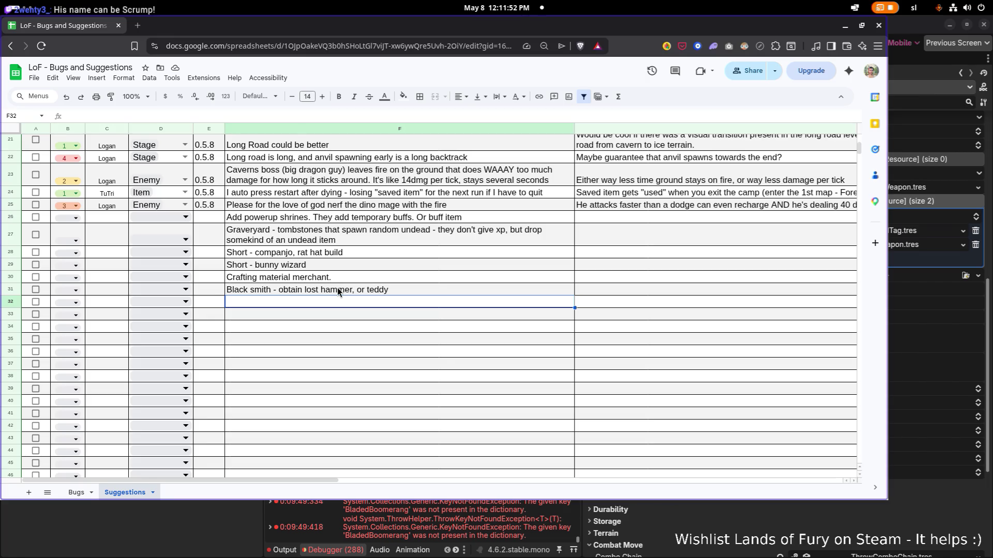
{"action": "double_click", "coordinate": [401, 289]}
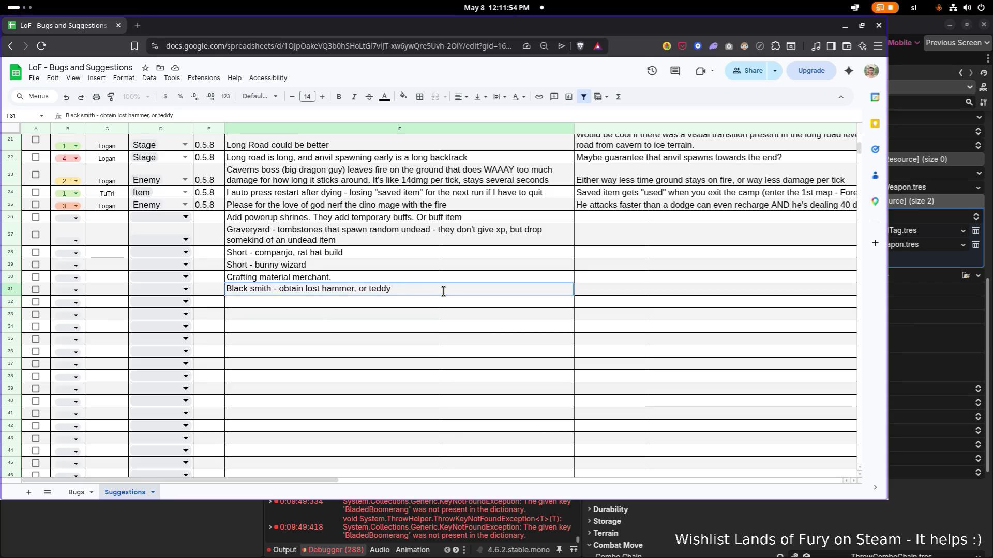
{"action": "type", "text": " - maybe skill po"}
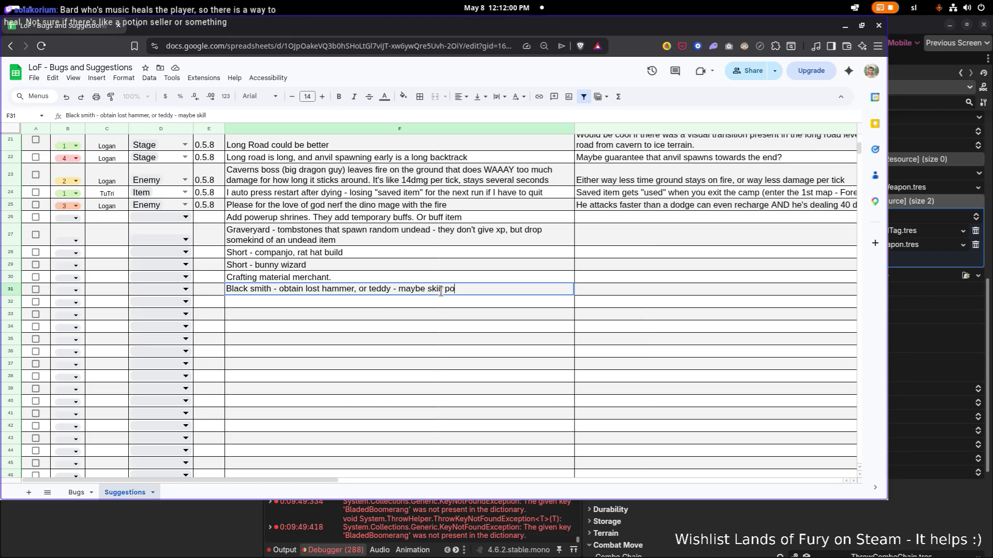
{"action": "type", "text": "int reward for player o"}
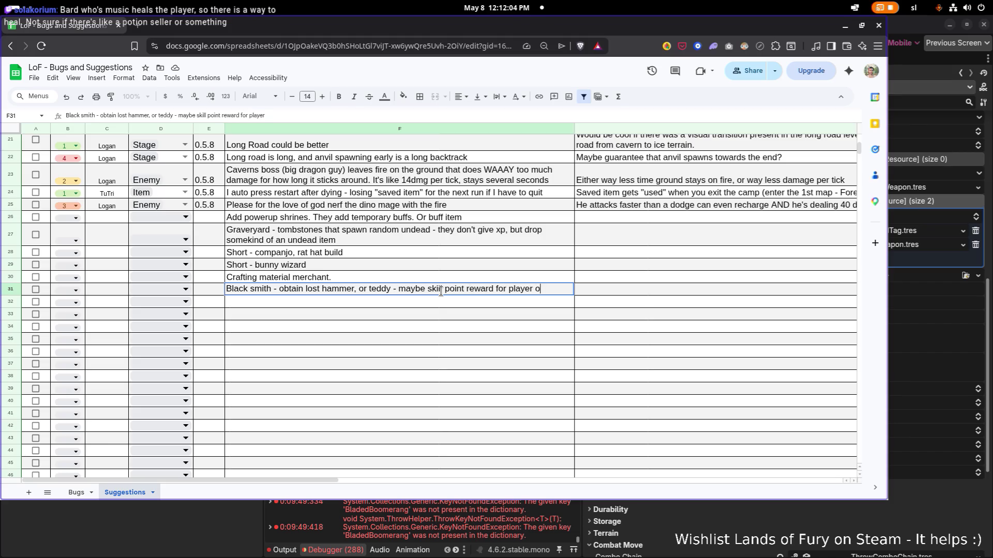
{"action": "type", "text": "r companion "}
{"action": "type", "text": "as a reward"}
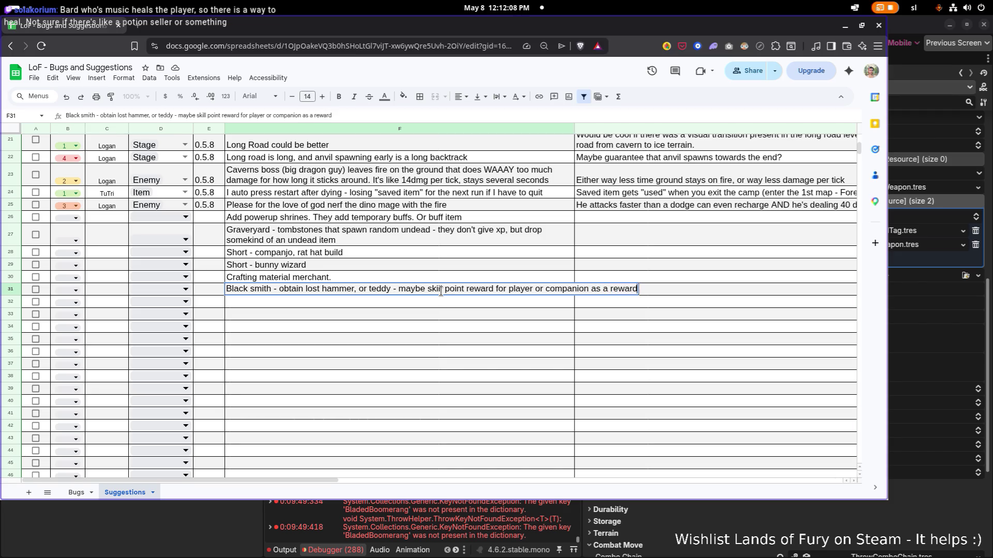
{"action": "key", "text": "Return"}
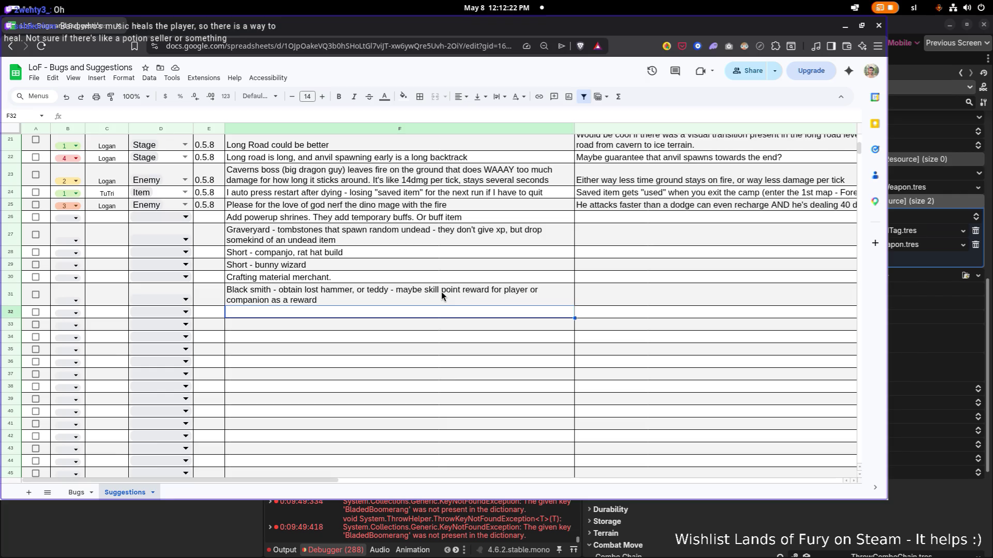
{"action": "double_click", "coordinate": [451, 313]}
Type 'Bard - healing area - he should heal only once or soething' into F32.
{"action": "type", "text": "Bard - heal"}
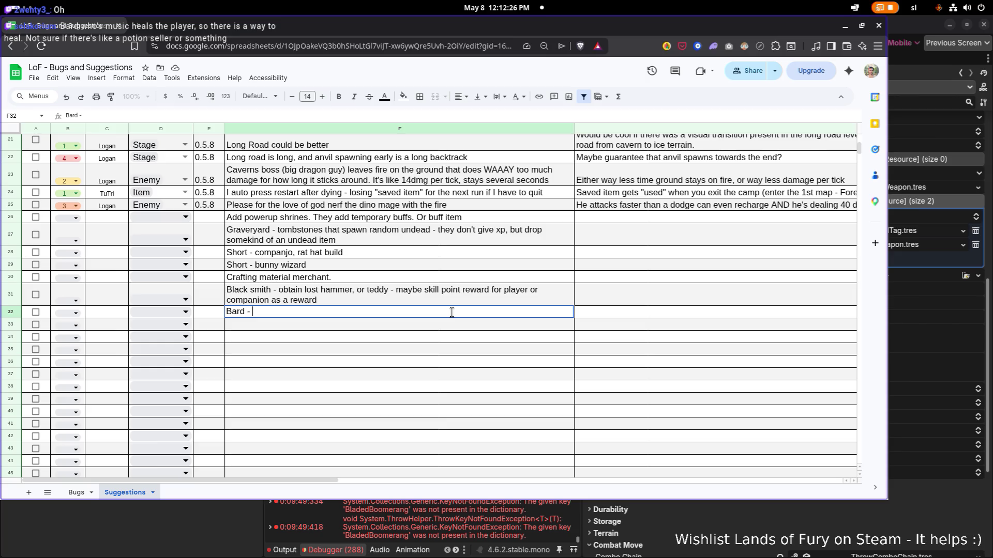
{"action": "type", "text": "ing area"}
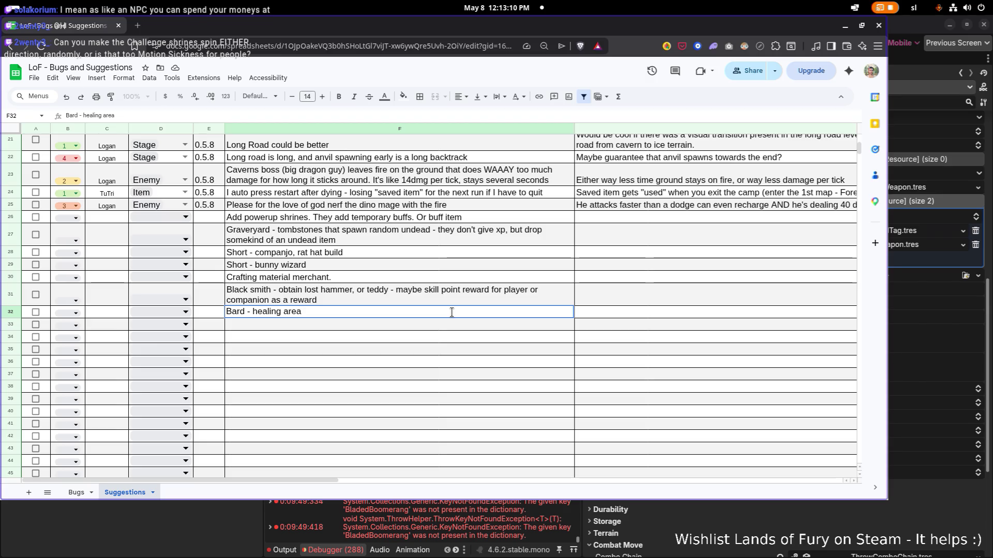
{"action": "type", "text": " - h"}
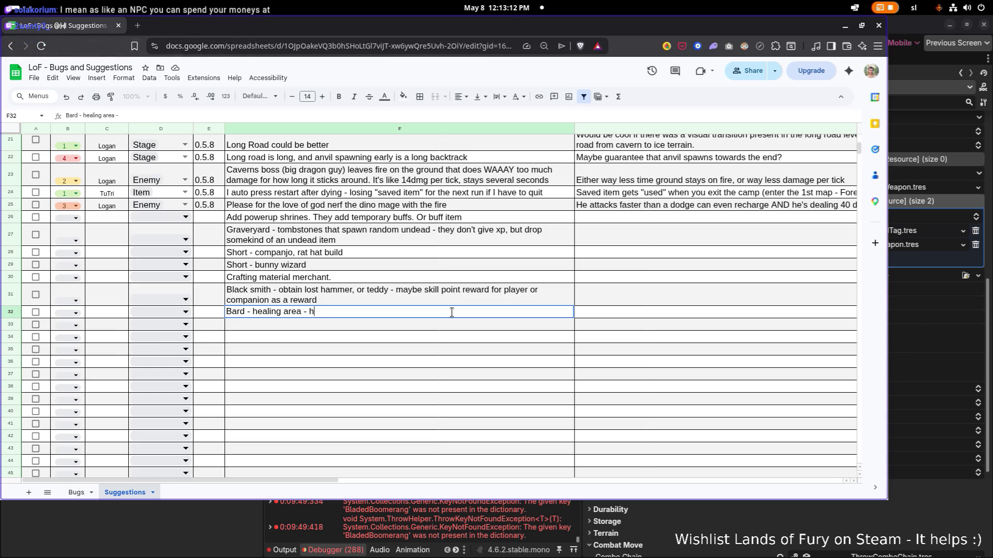
{"action": "type", "text": "e should heal on"}
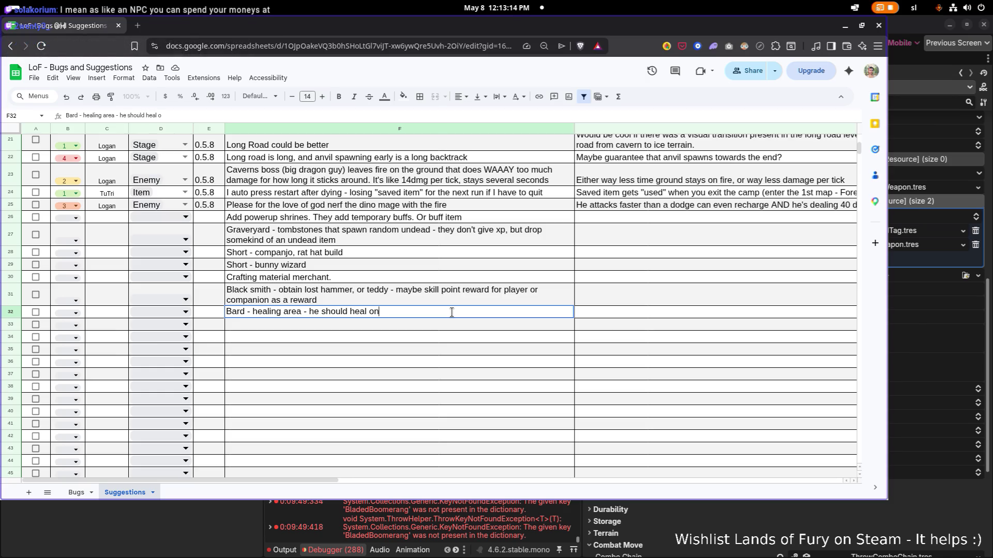
{"action": "type", "text": "ly once or soet"}
{"action": "type", "text": "hing"}
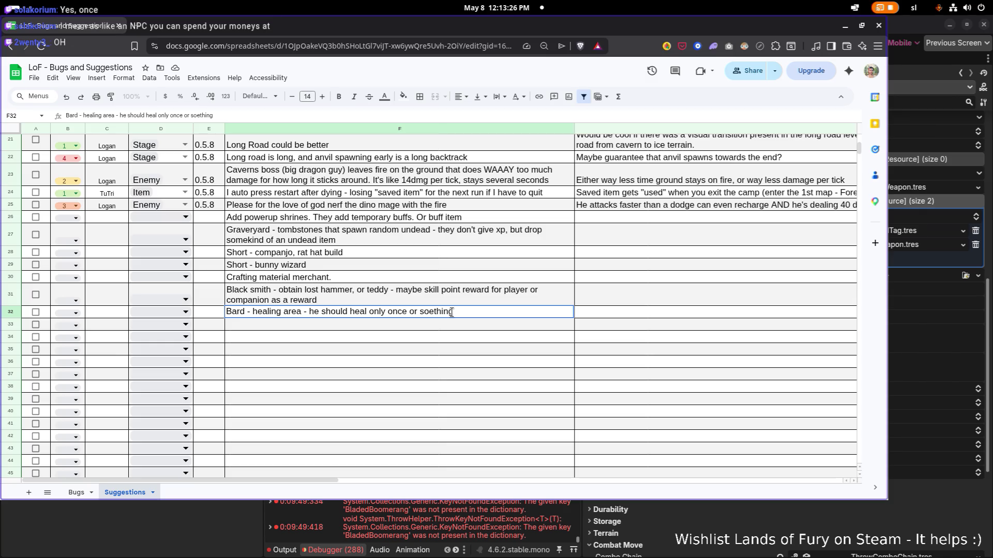
{"action": "key", "text": "Return"}
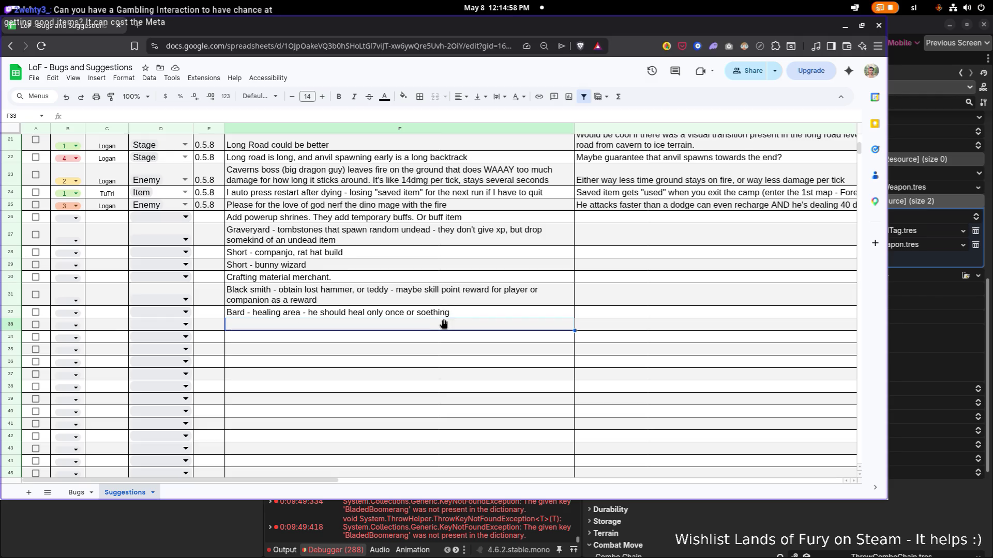
{"action": "type", "text": "Meta -"}
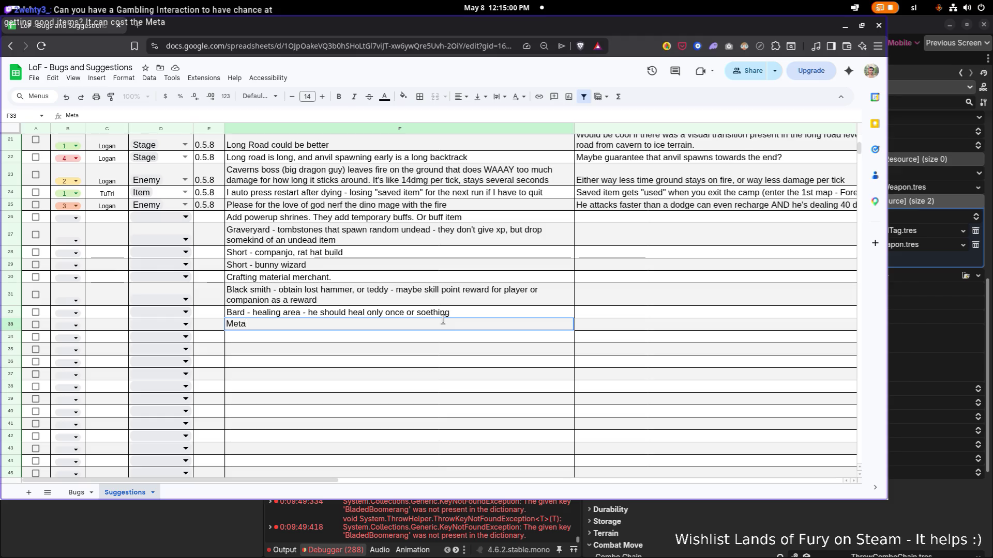
Write the Meta sink abyss idea in F33: throw in meta coin, minimum 1 meta, otherwise 50%.
{"action": "key", "text": "BackSpace"}
{"action": "type", "text": "sink in game"}
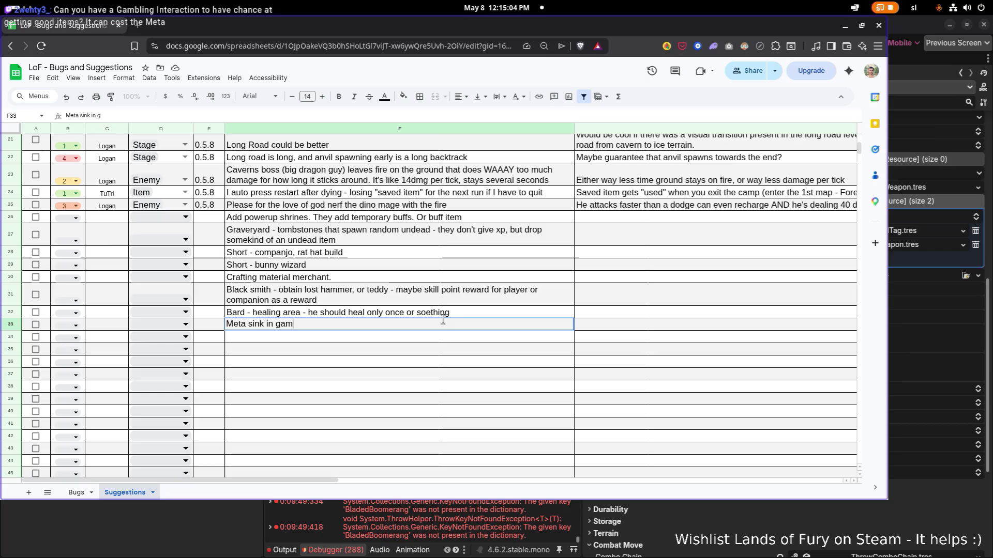
{"action": "type", "text": " -"}
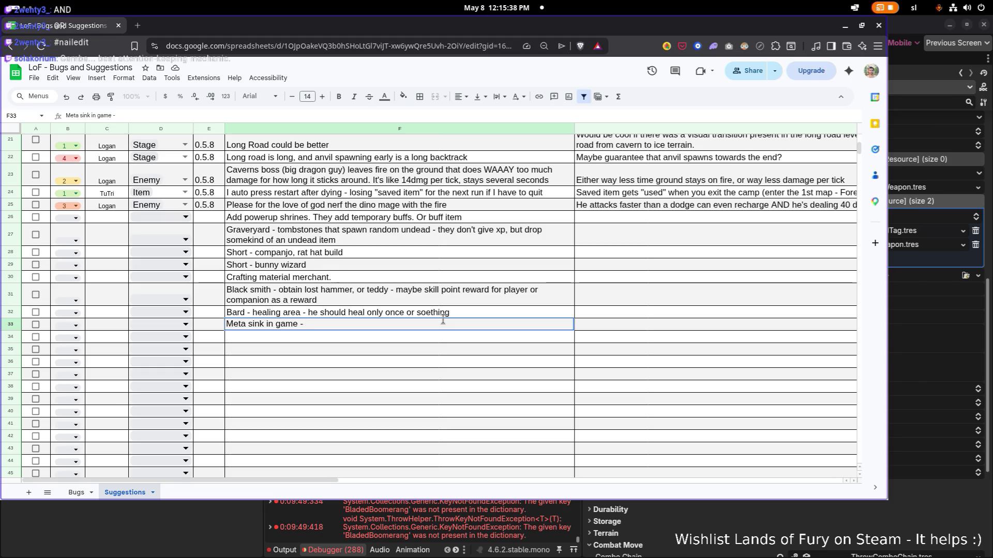
{"action": "type", "text": "any aby"}
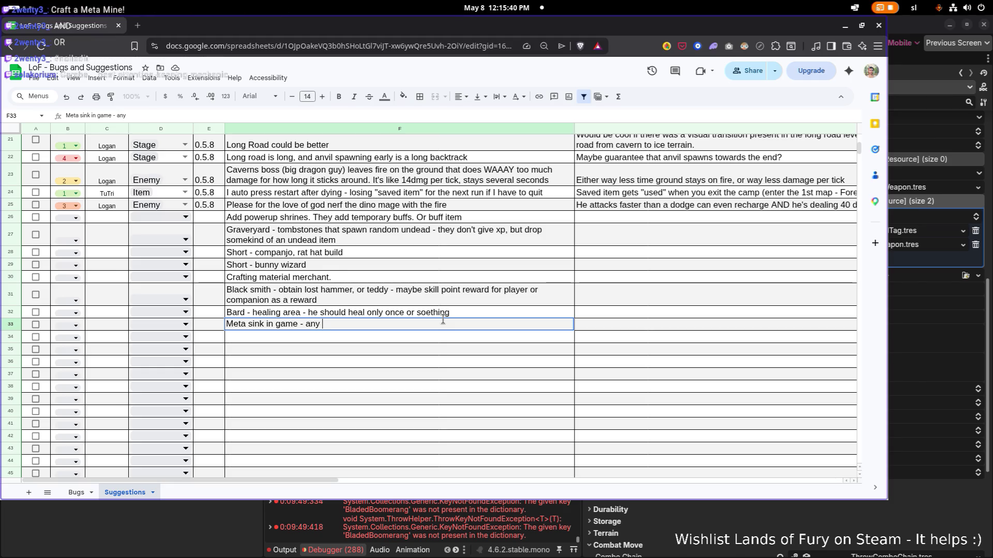
{"action": "key", "text": "BackSpace"}
{"action": "key", "text": "BackSpace"}
{"action": "key", "text": "BackSpace"}
{"action": "type", "text": "abyss"}
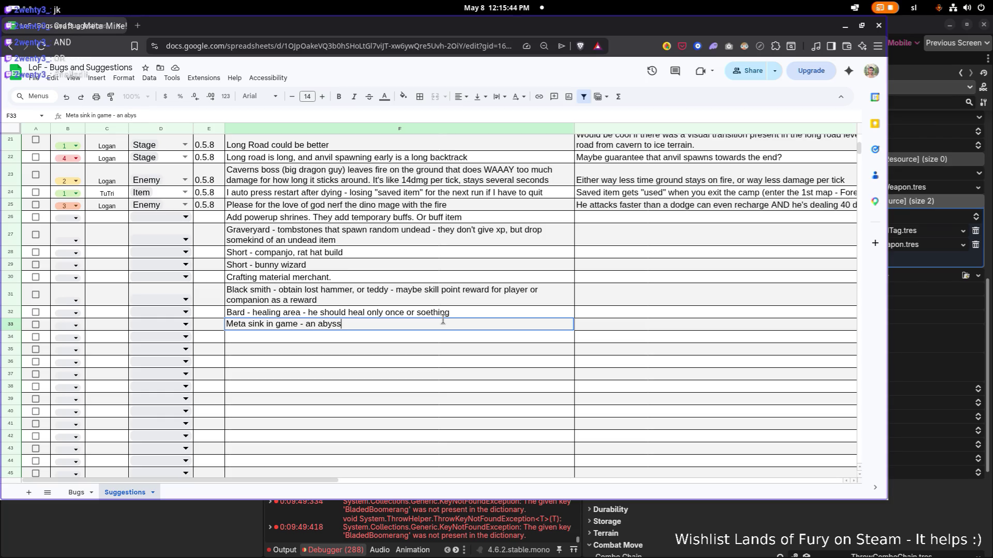
{"action": "type", "text": " - you throw meta co"}
{"action": "type", "text": "in in a"}
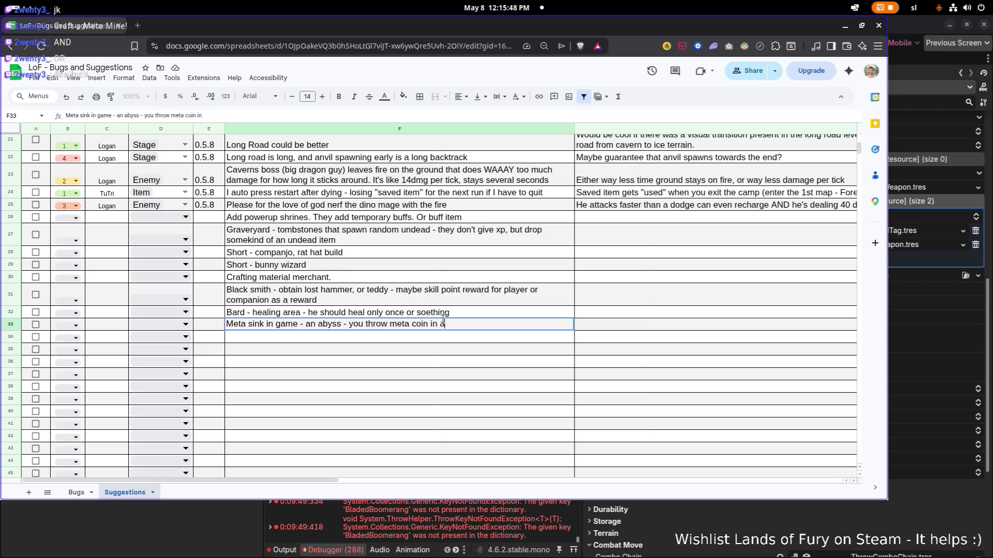
{"action": "type", "text": "nd "}
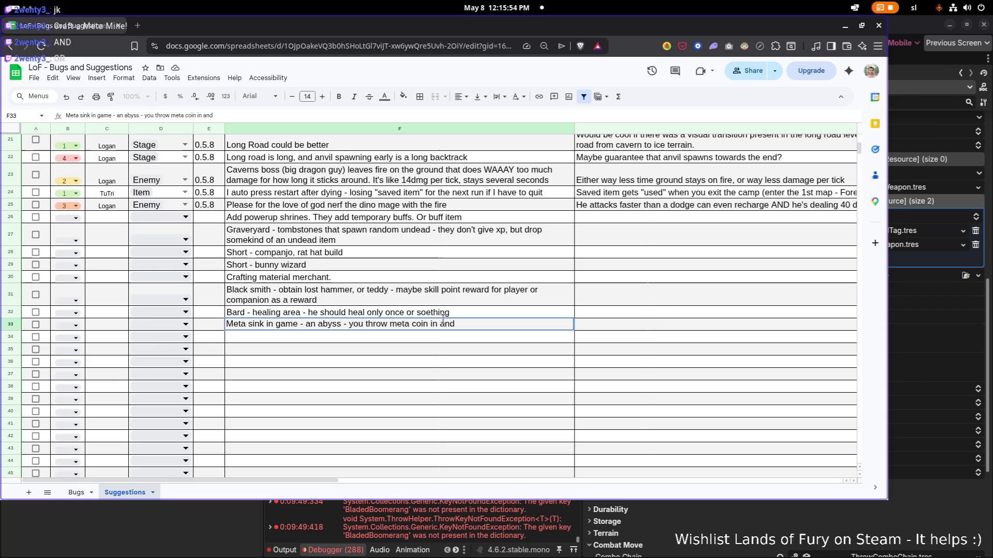
{"action": "type", "text": "a ran"}
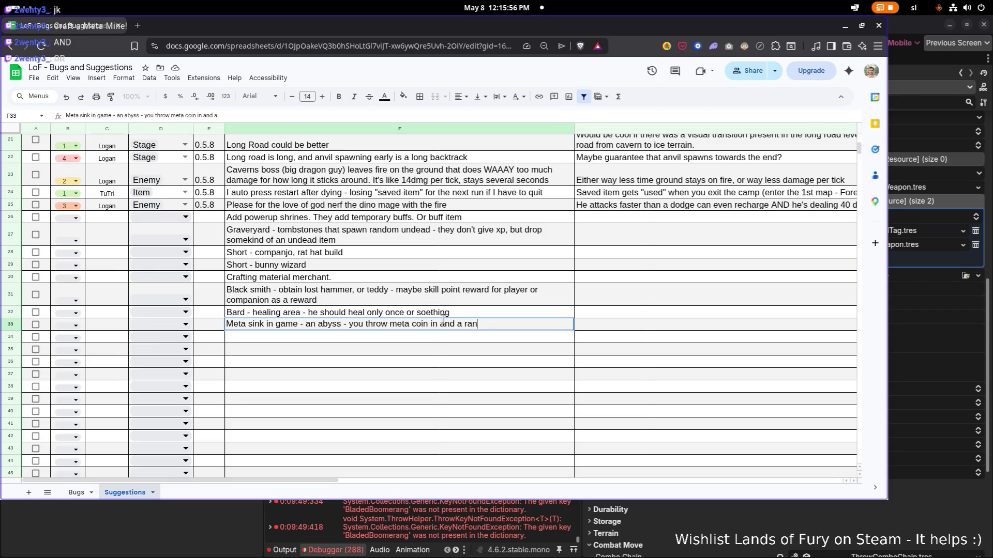
{"action": "type", "text": "dom jumps out."}
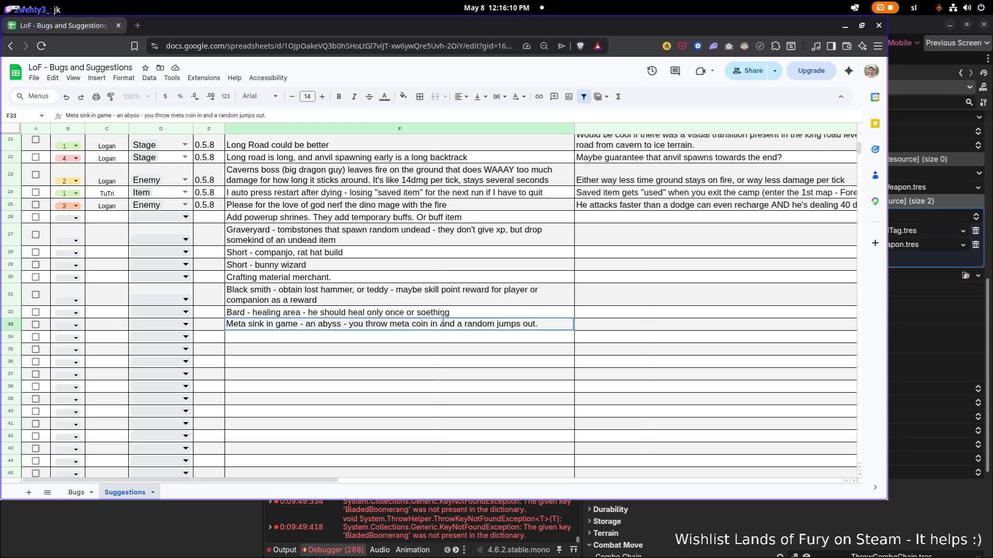
{"action": "type", "text": " Min"}
{"action": "type", "text": "imum d"}
{"action": "type", "text": "os t 1 meta"}
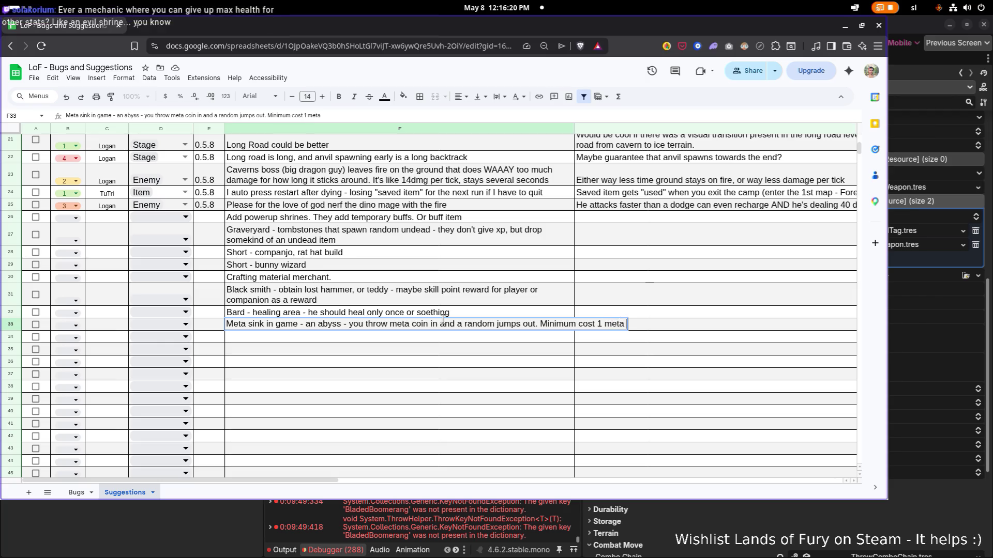
{"action": "type", "text": "but"}
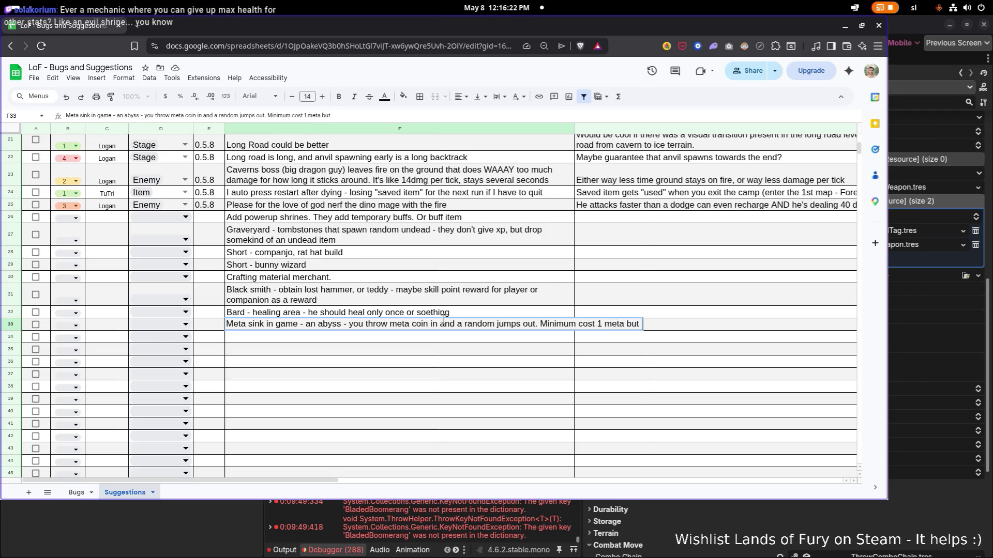
{"action": "type", "text": " otherwis"}
{"action": "type", "text": "e 5"}
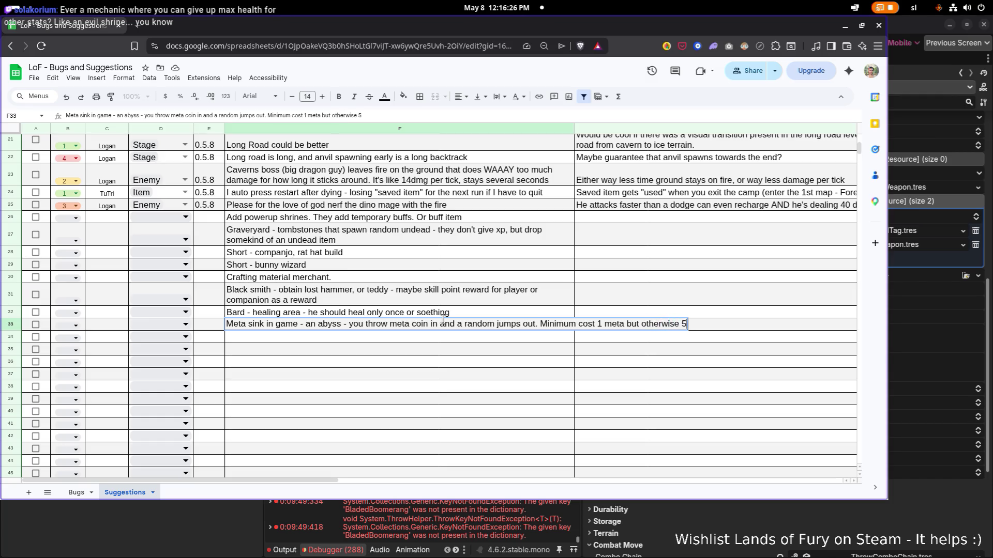
{"action": "type", "text": "0% of meta"}
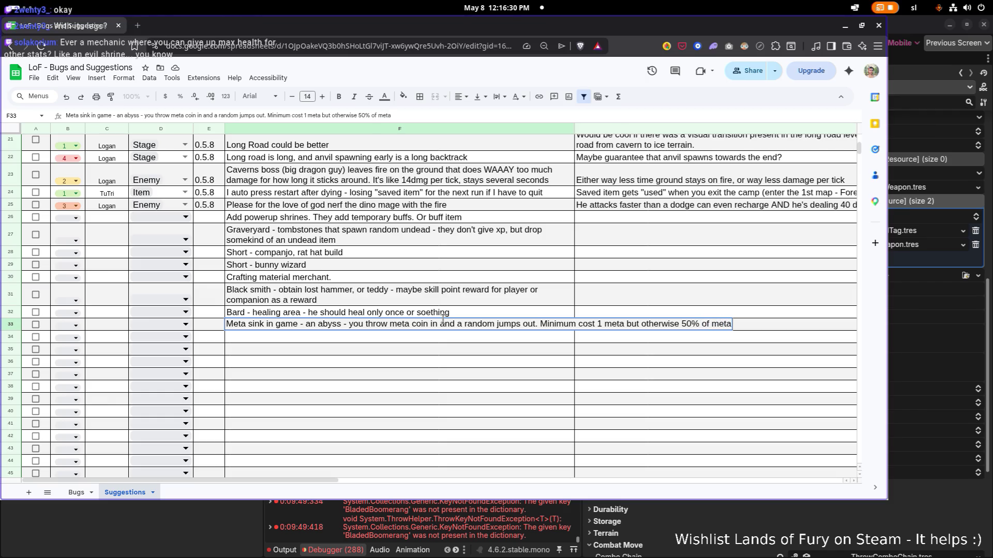
{"action": "type", "text": "."}
{"action": "key", "text": "Return"}
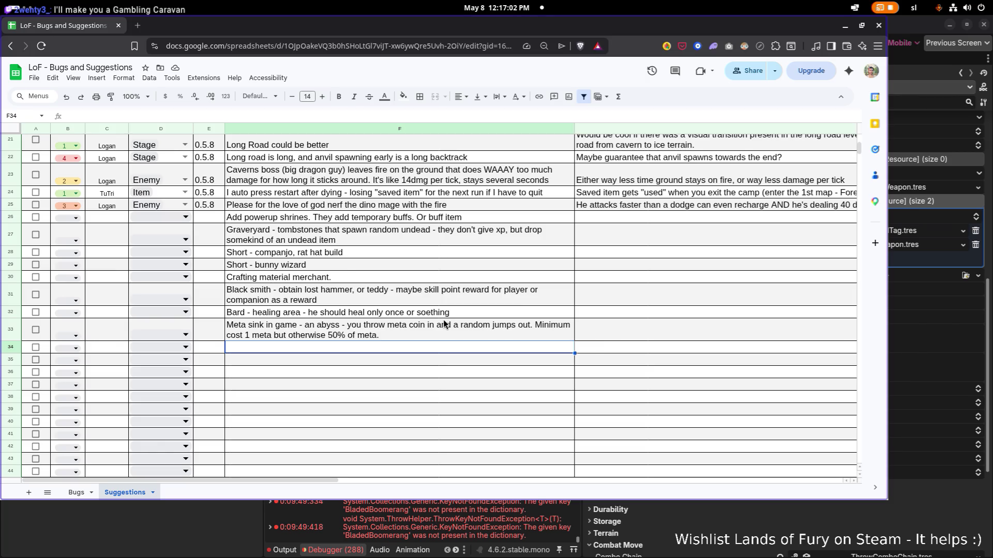
{"action": "double_click", "coordinate": [432, 337]}
Type 'Cursed item - can't from inventory - gives bad effects.' into row 34.
{"action": "double_click", "coordinate": [427, 347]}
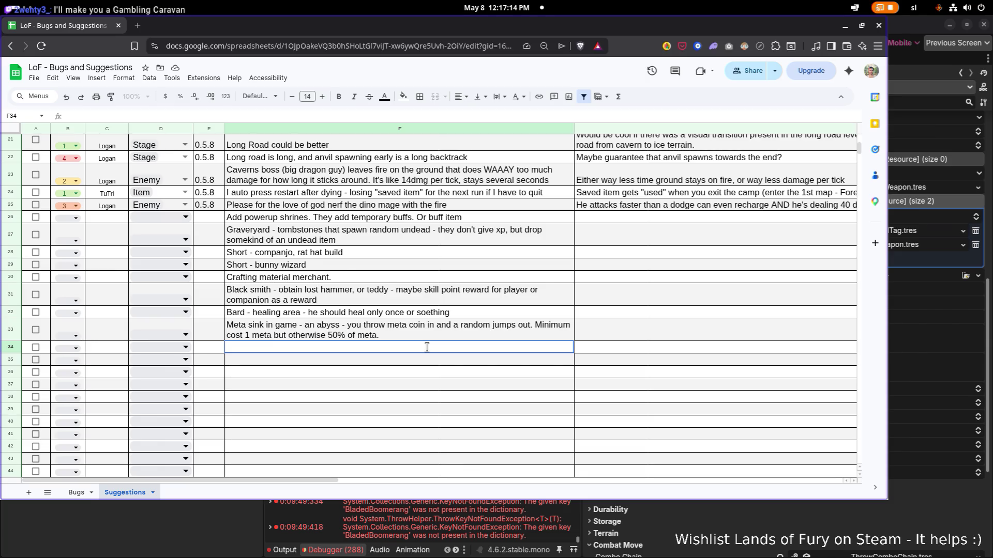
{"action": "type", "text": "Cursed item"}
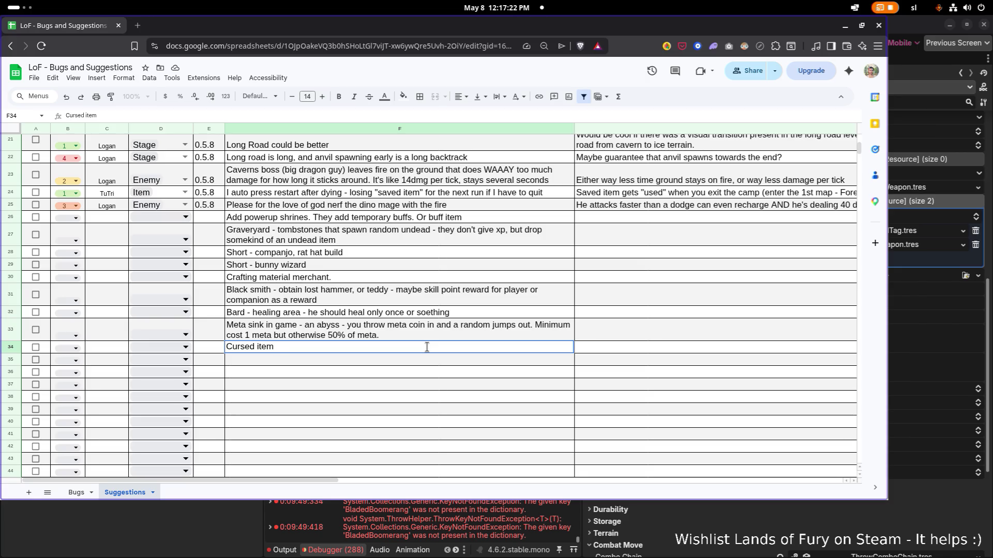
{"action": "type", "text": " - "}
{"action": "type", "text": "can't from "}
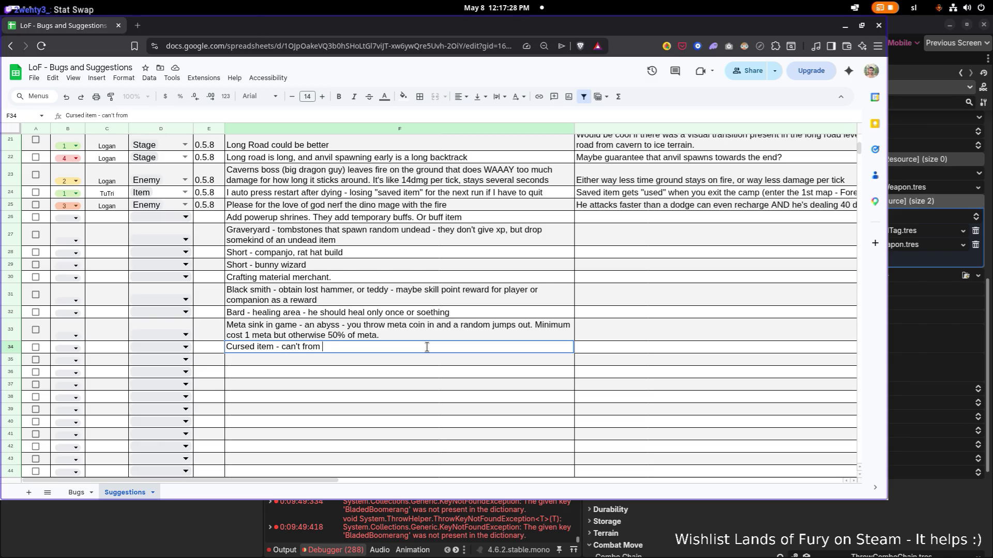
{"action": "type", "text": "from"}
{"action": "key", "text": "BackSpace"}
{"action": "key", "text": "BackSpace"}
{"action": "key", "text": "BackSpace"}
{"action": "type", "text": "inven"}
{"action": "type", "text": "tory - gi"}
{"action": "type", "text": "ves bad e"}
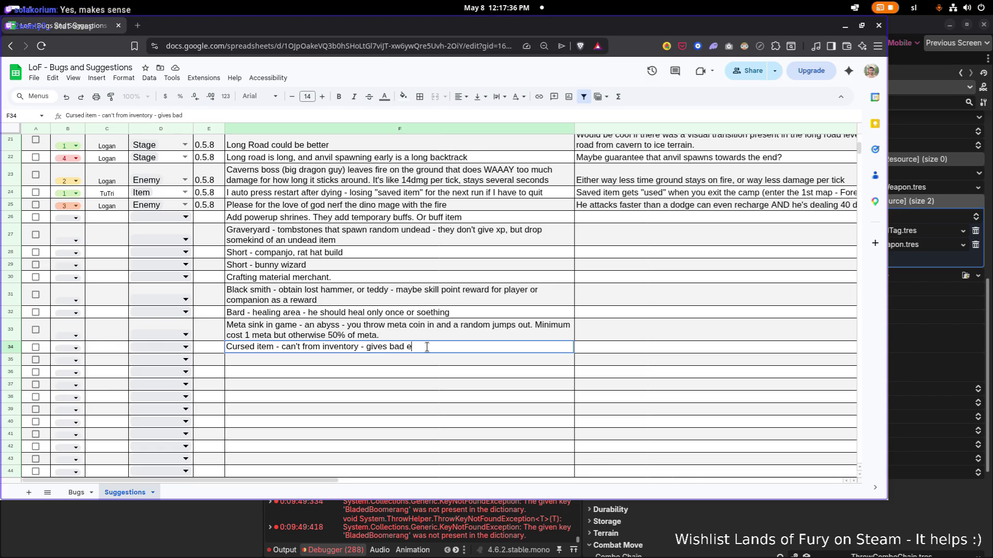
{"action": "type", "text": "ffects."}
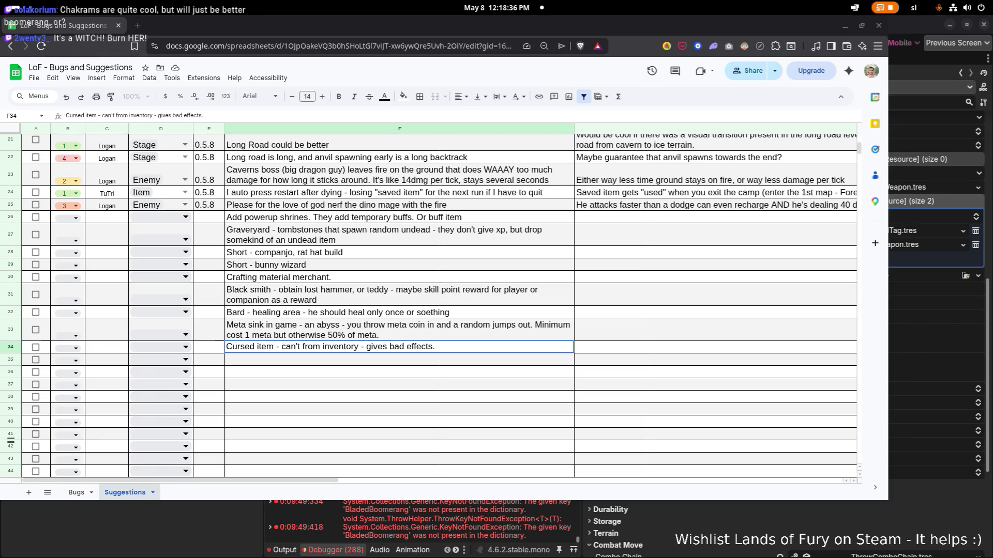
{"action": "mouse_move", "coordinate": [522, 341]}
{"action": "left_mouse_down"}
{"action": "mouse_move", "coordinate": [426, 451]}
{"action": "mouse_move", "coordinate": [425, 520]}
{"action": "left_mouse_up"}
Filter Godot's FileSystem for 'banshee', select MiniBansheeQueen.png, and widen its details panel.
{"action": "left_click", "coordinate": [425, 522]}
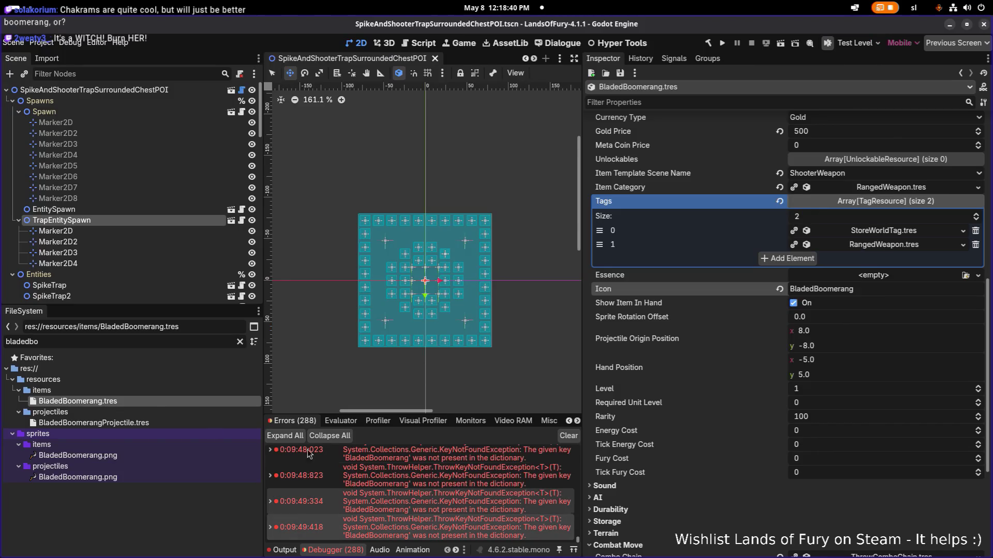
{"action": "double_click", "coordinate": [131, 338]}
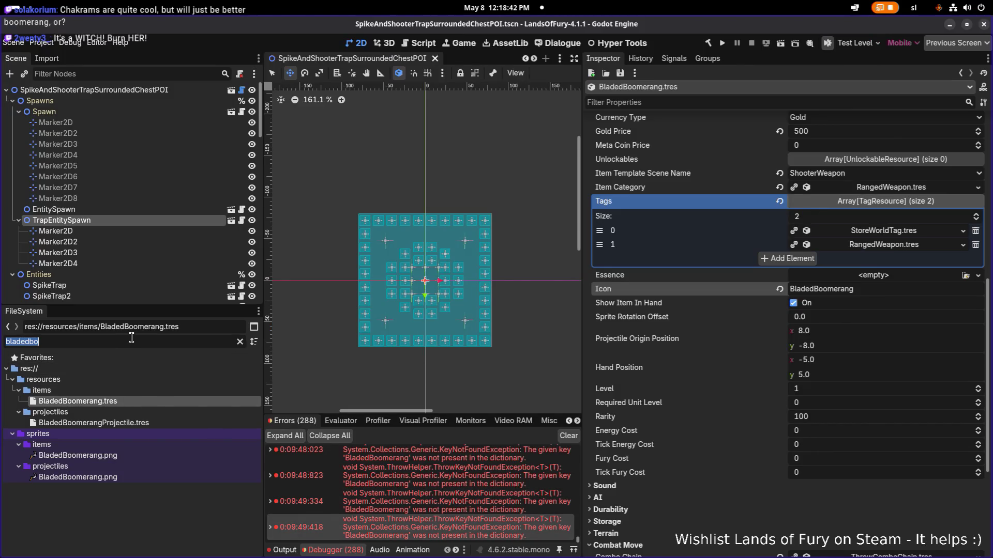
{"action": "type", "text": "banshee"}
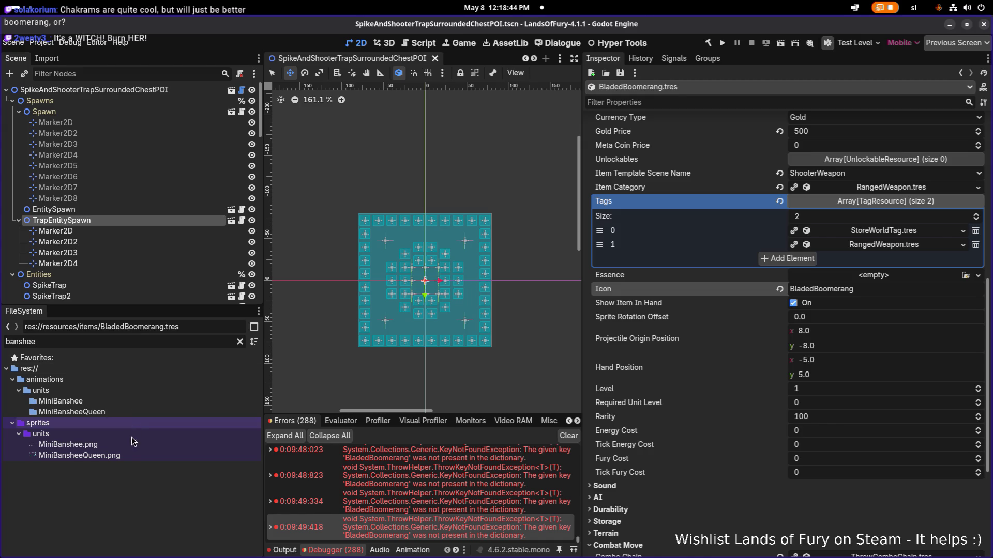
{"action": "left_click", "coordinate": [132, 445]}
{"action": "left_click", "coordinate": [139, 455]}
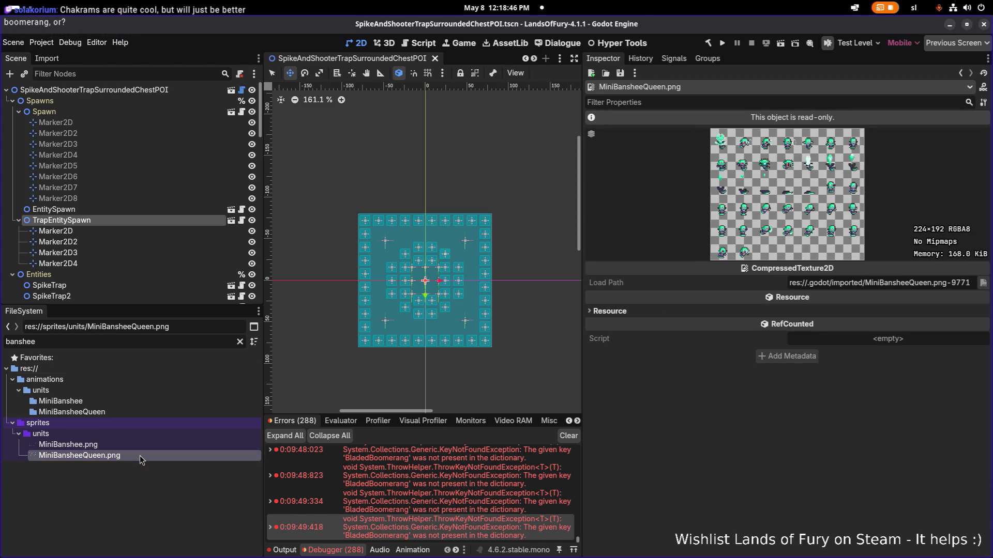
{"action": "mouse_move", "coordinate": [143, 454]}
{"action": "left_click_drag", "start_coordinate": [583, 391], "coordinate": [524, 392]}
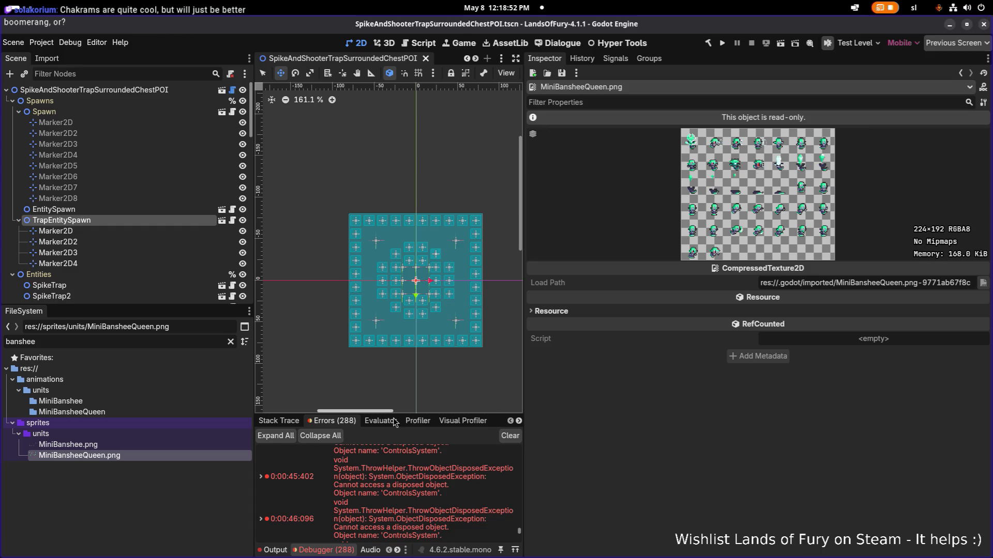